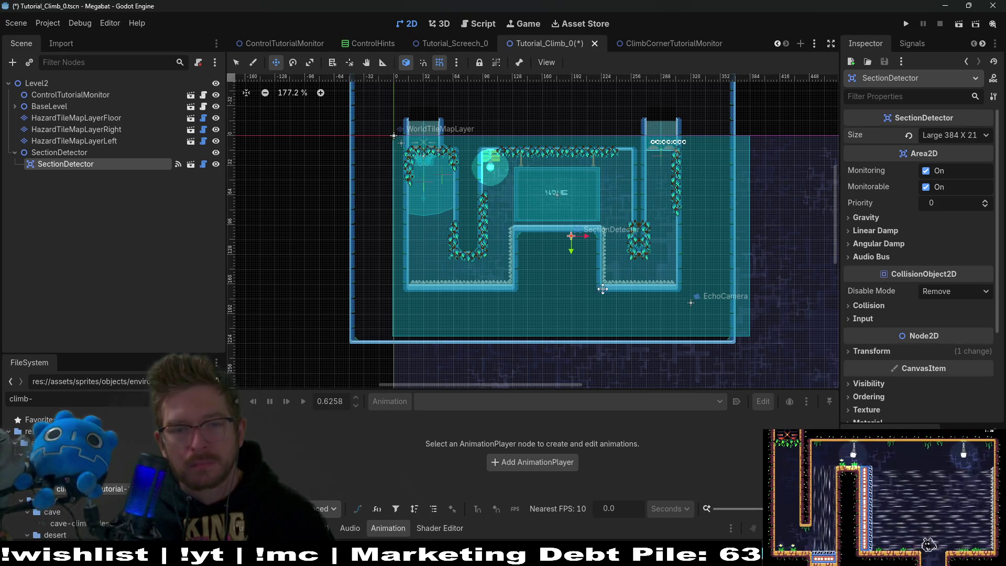
- Select HazardTileMapLayerFloor, show its terrain sets and switch to rectangle painting
click(105, 120)
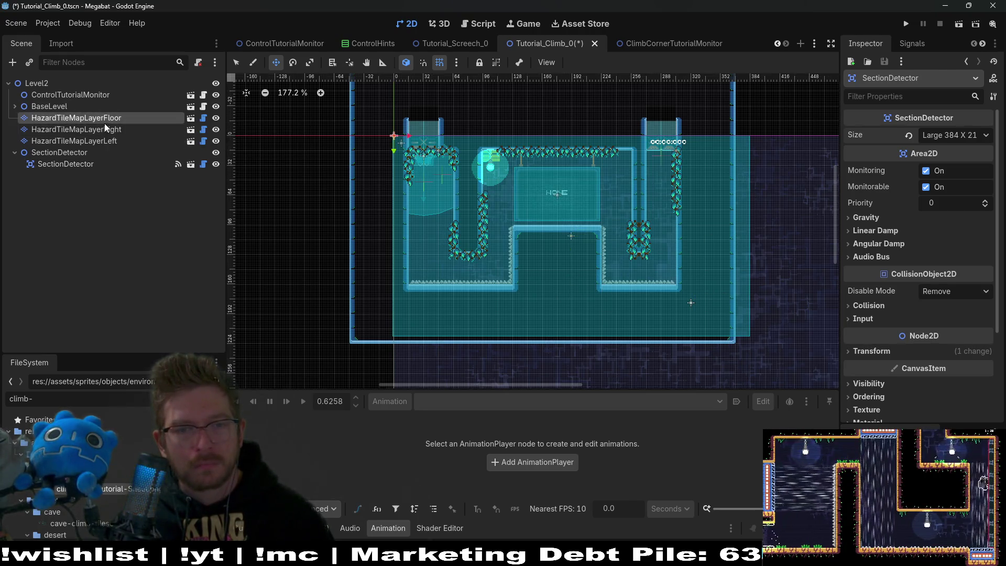
click(337, 423)
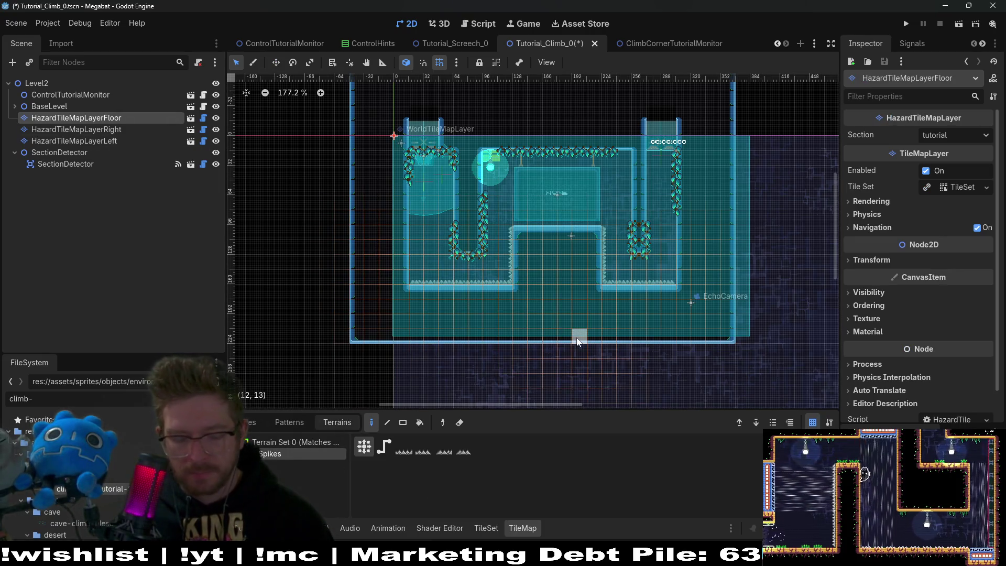
right_click(408, 251)
key(r)
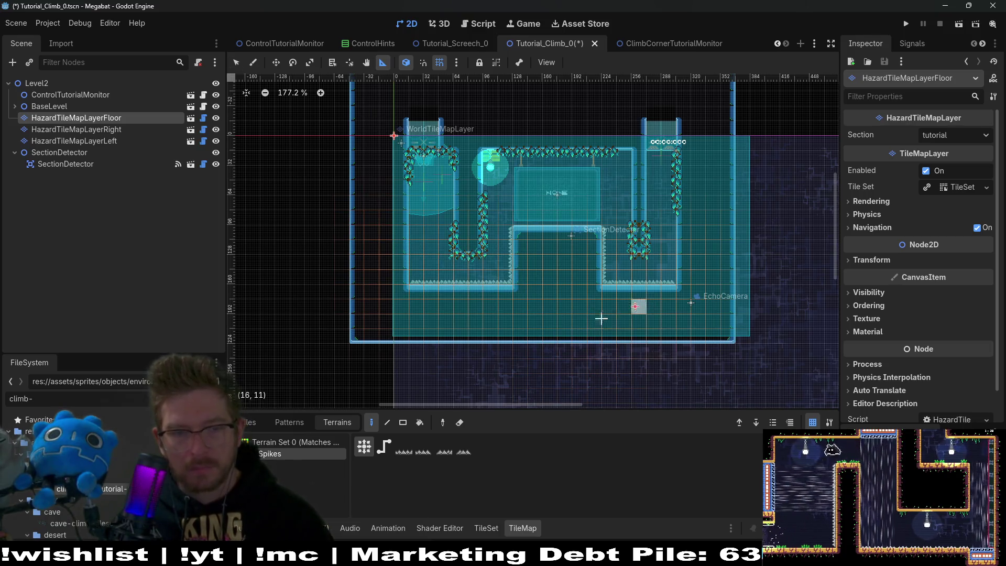
key(r)
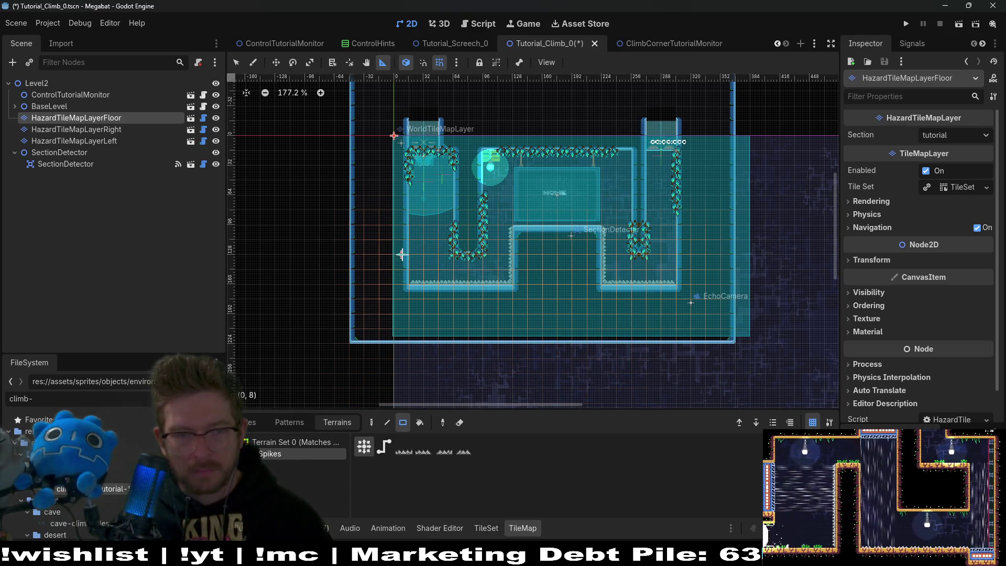
- Erase the floor spikes across the bottom of both U sections with one rectangle
click(367, 63)
click(236, 65)
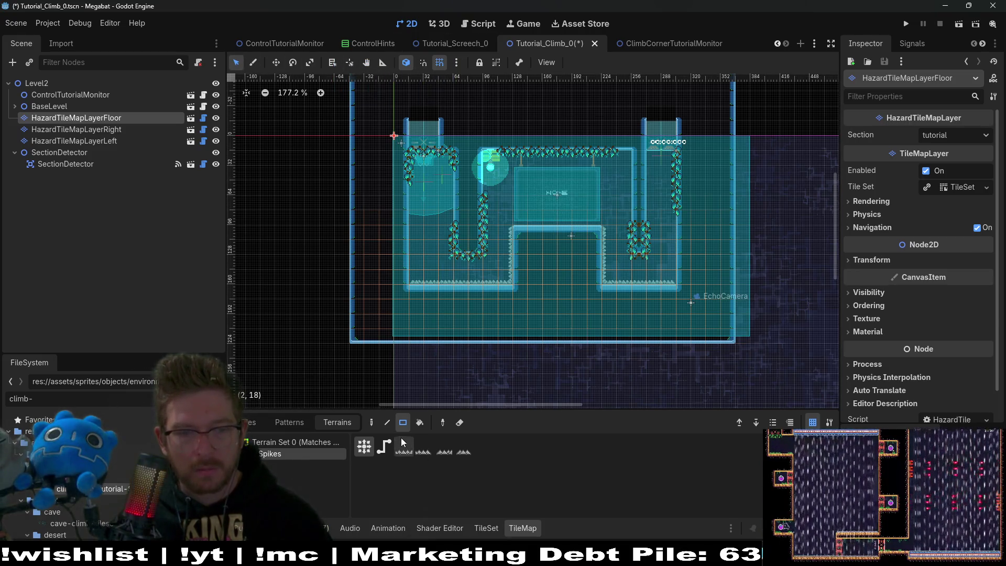
key(r)
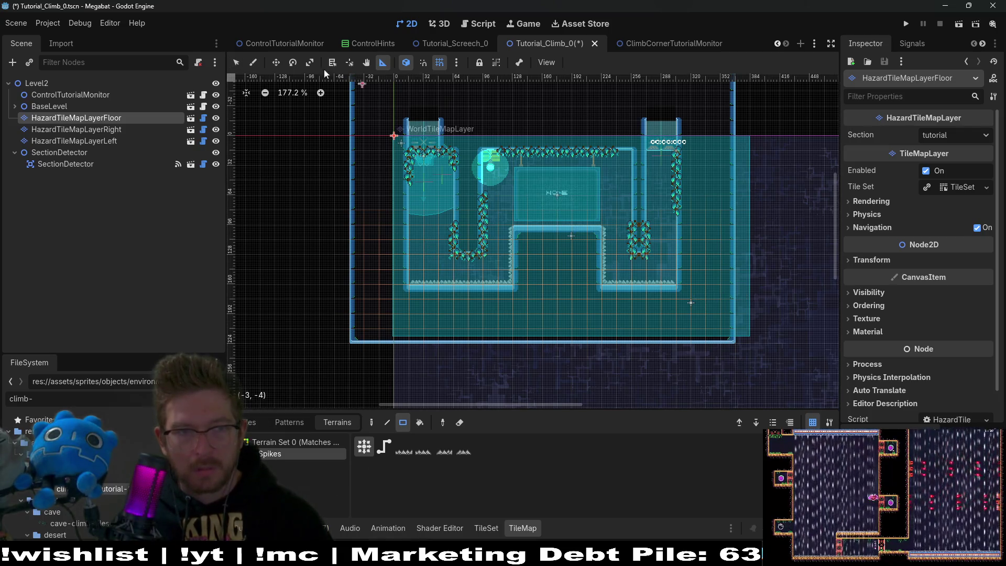
click(237, 61)
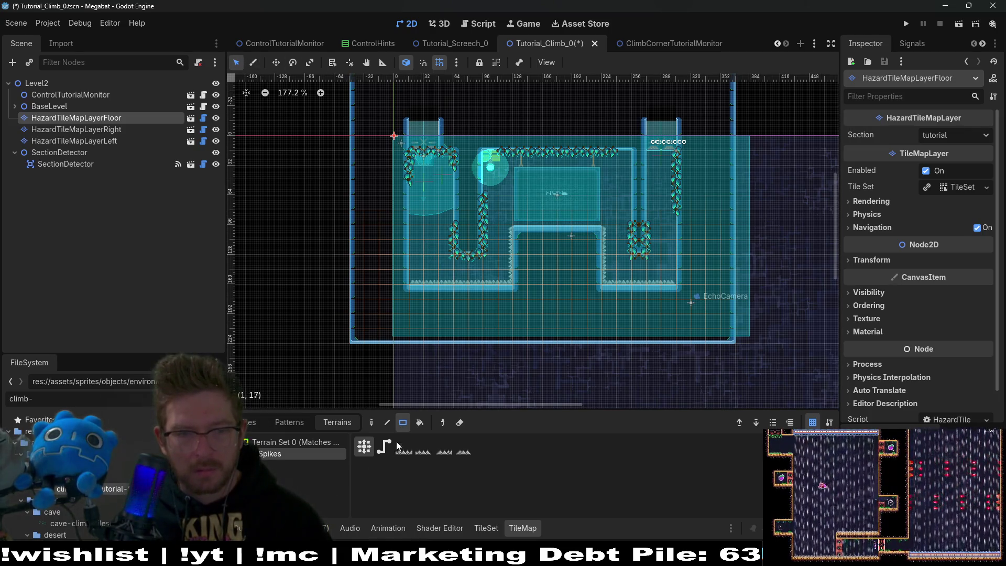
click(419, 424)
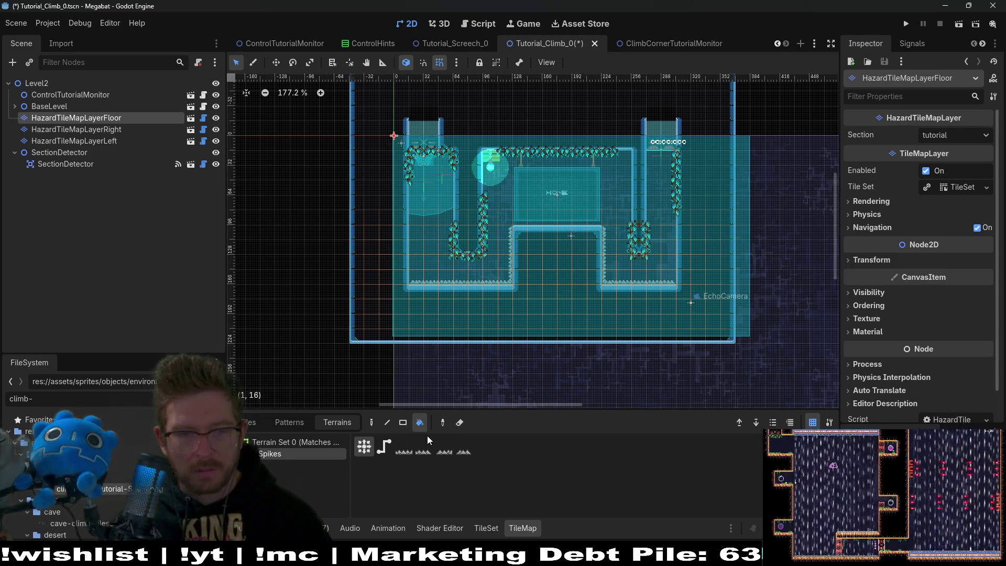
mouse_move(382, 269)
mouse_down()
mouse_move(530, 353)
mouse_move(704, 365)
mouse_up()
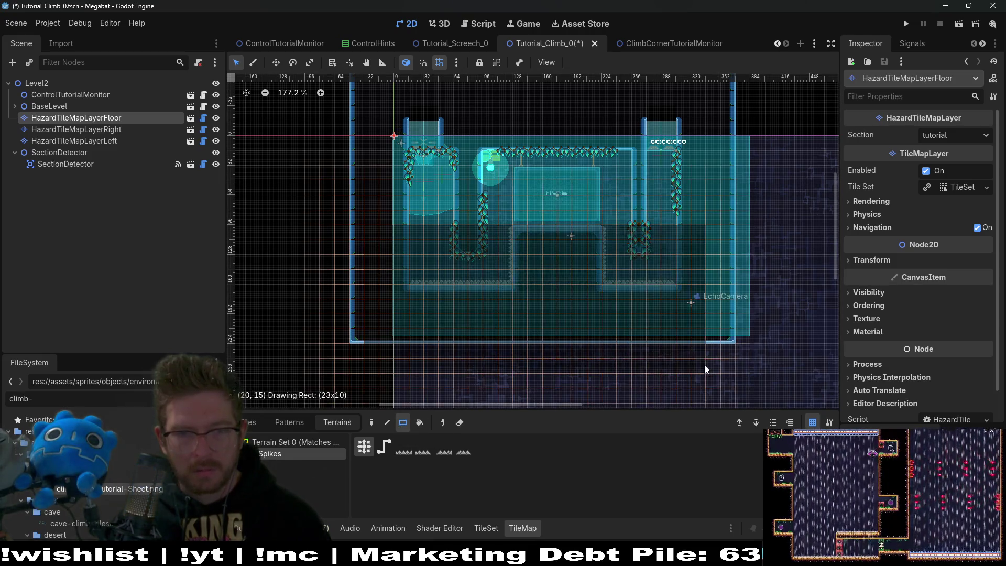
- Paint a rectangle of Spikes terrain on the left-wall hazard layer
click(156, 130)
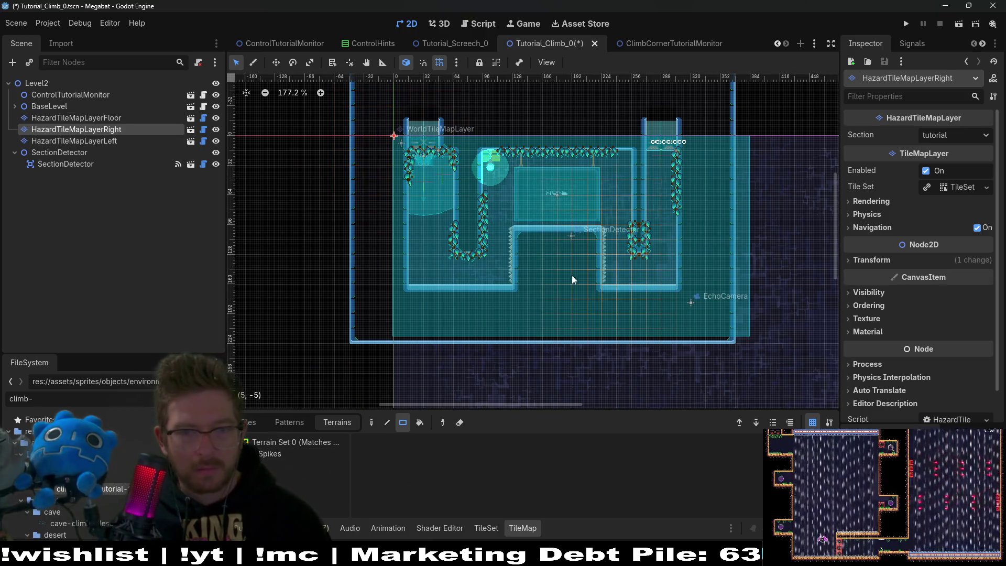
click(325, 453)
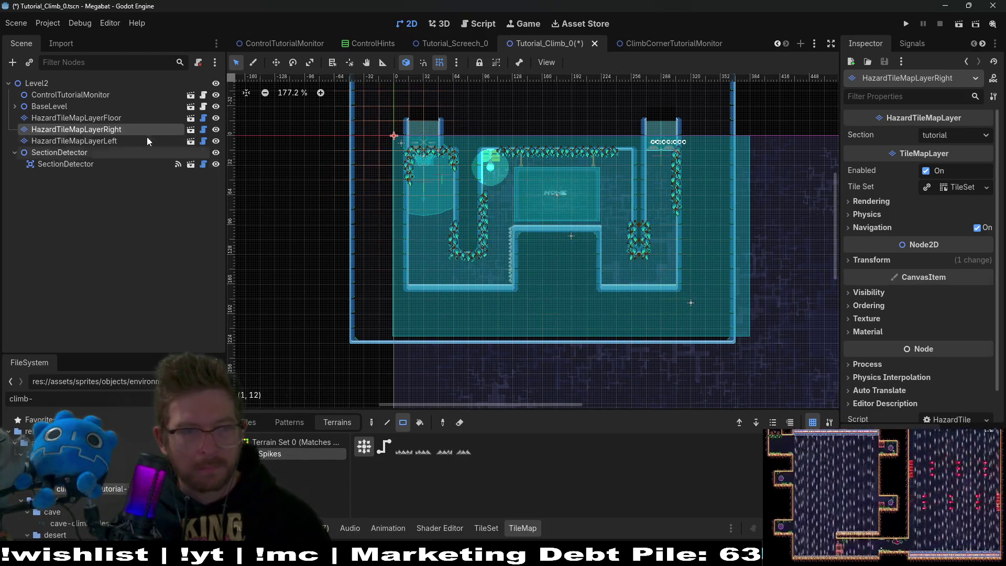
click(90, 141)
drag(440, 213, 600, 312)
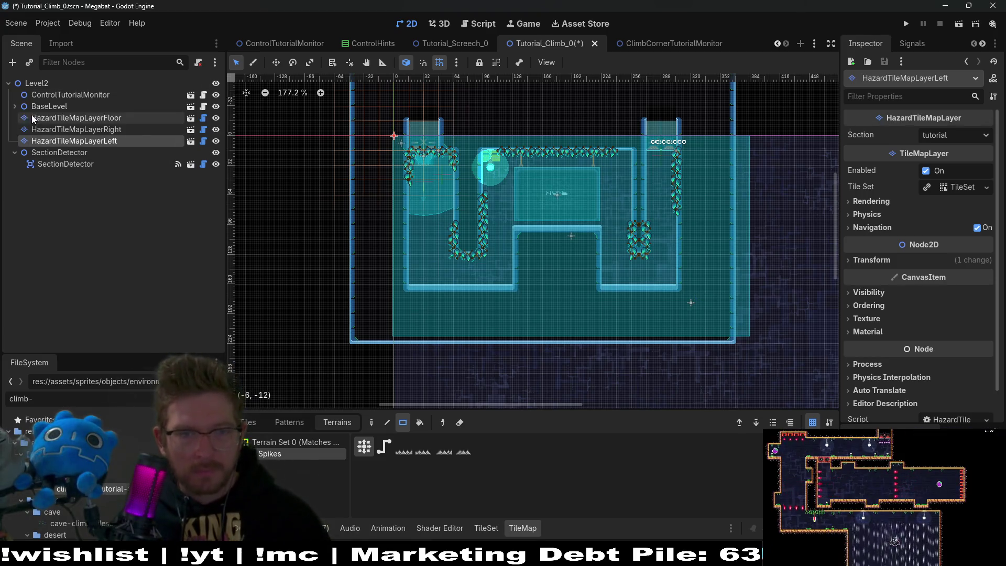
- Select WorldTileMapLayer with TUTORIAL terrain and paint floor blocks beneath the room
click(15, 107)
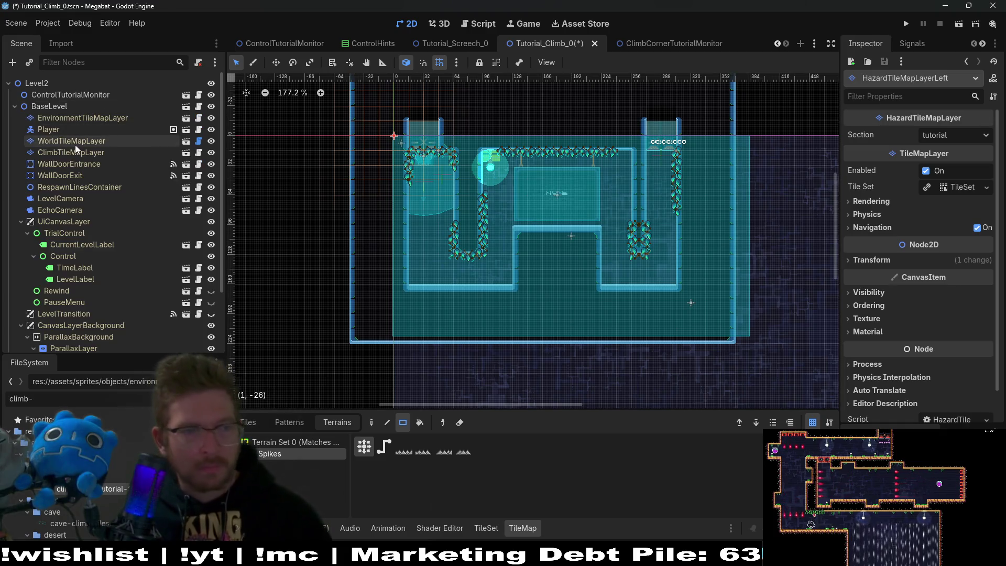
click(74, 142)
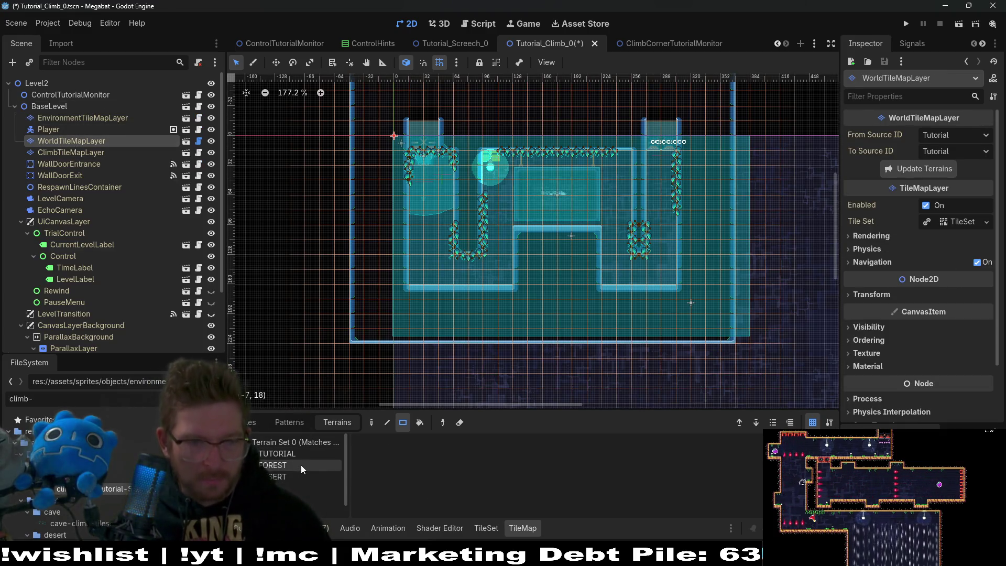
click(294, 453)
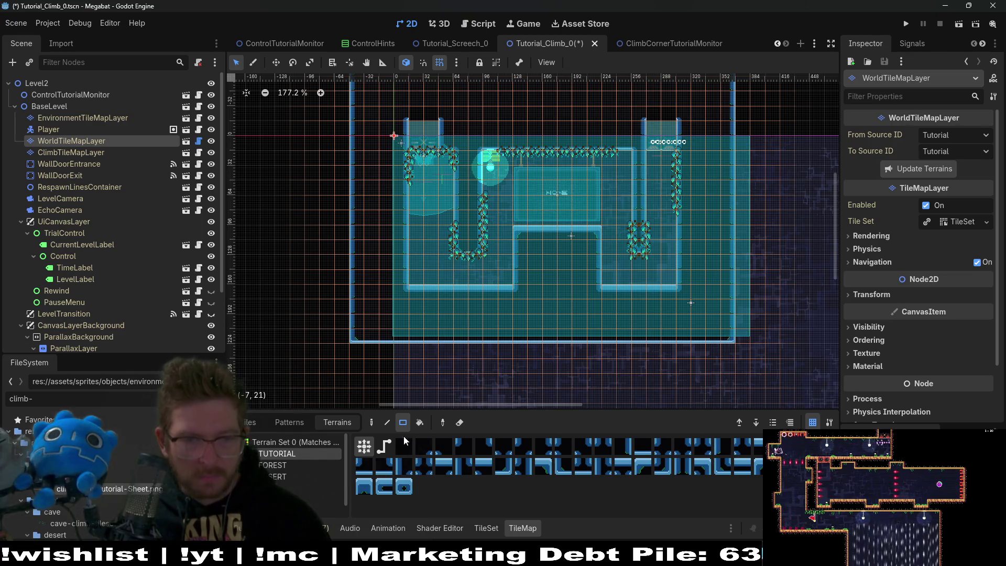
scroll(431, 255, down, 3)
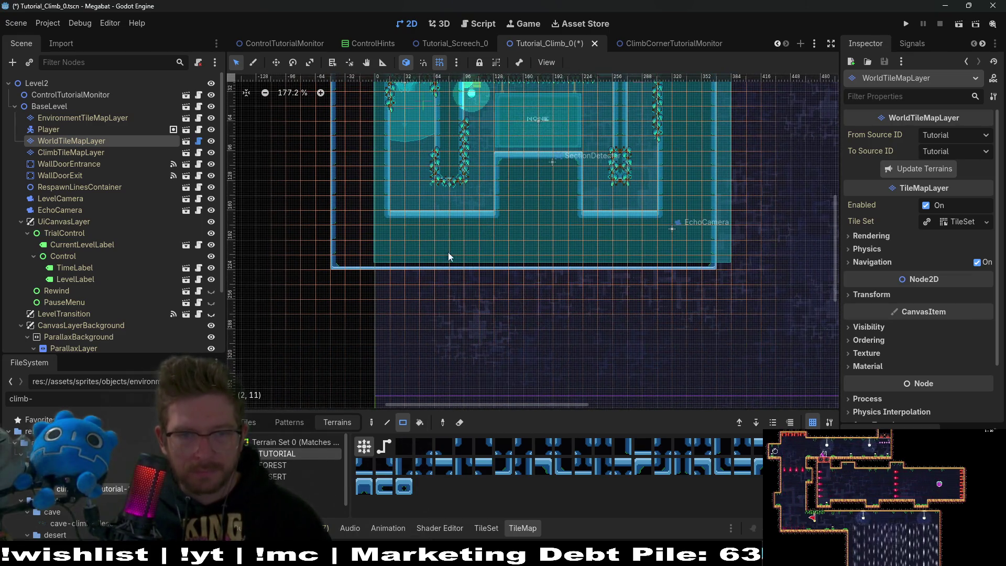
drag(399, 211, 483, 245)
drag(350, 262, 742, 320)
- Fill the left wall column, a tall right-side wall strip, and the opening above the timer
scroll(559, 314, right, 3)
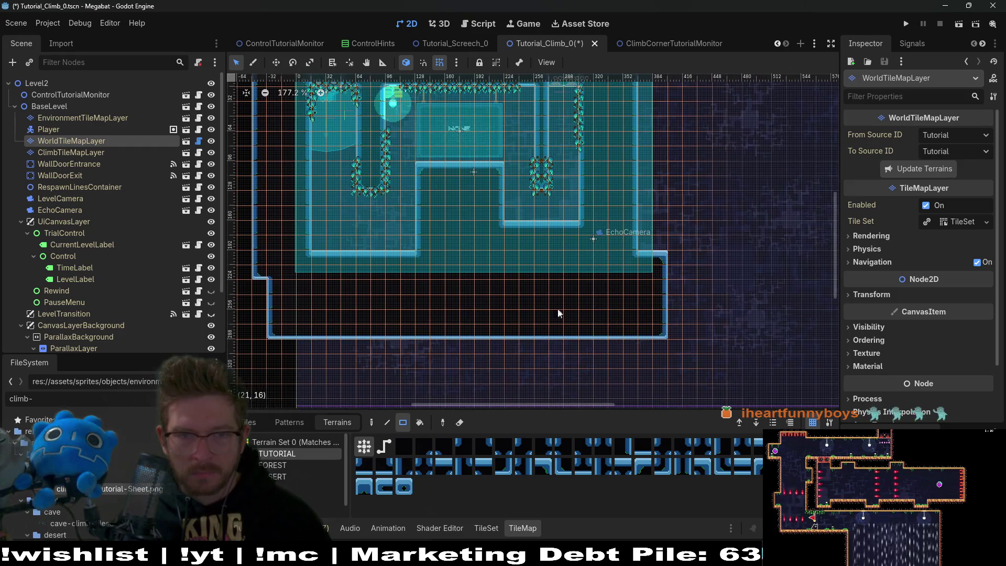
drag(274, 279, 268, 345)
scroll(497, 319, down, 2)
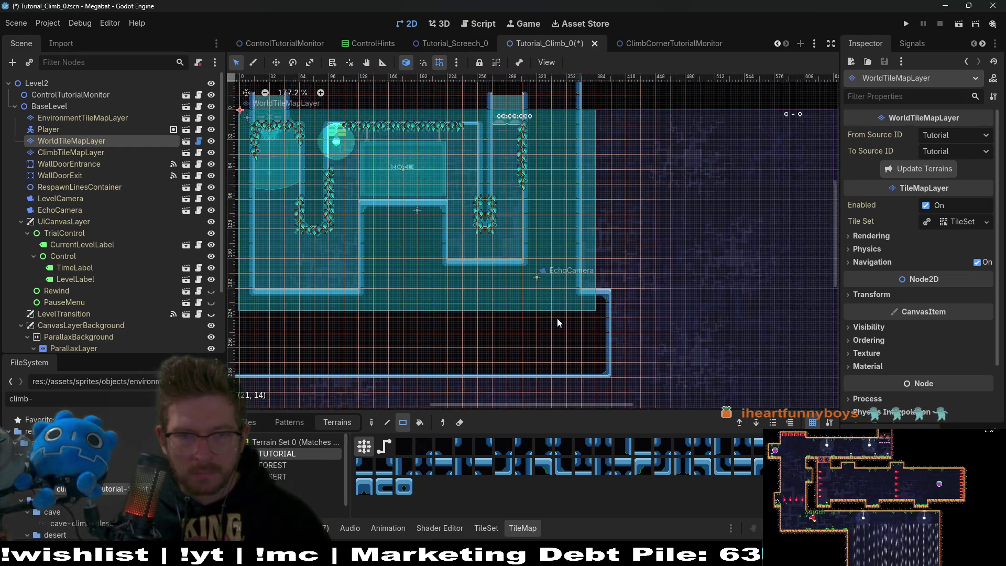
scroll(586, 190, up, 2)
scroll(560, 199, right, 1)
mouse_move(549, 113)
mouse_down()
mouse_move(566, 140)
mouse_move(614, 381)
mouse_up()
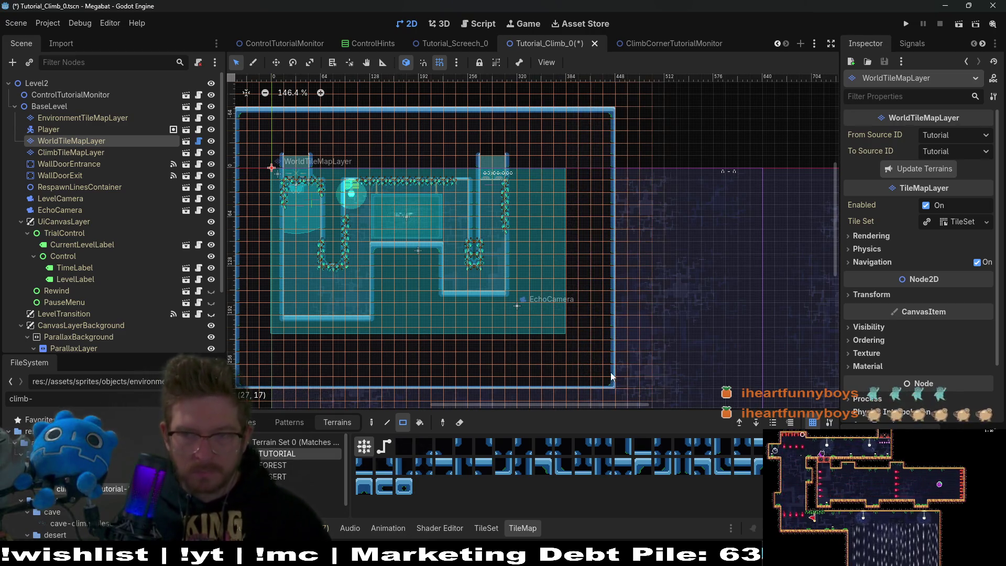
scroll(479, 215, up, 3)
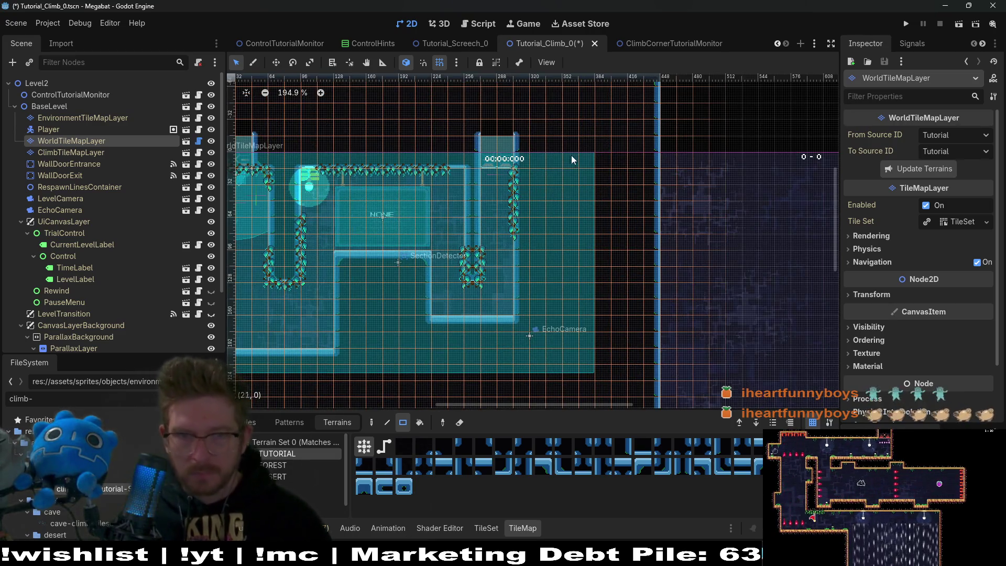
drag(482, 125, 530, 167)
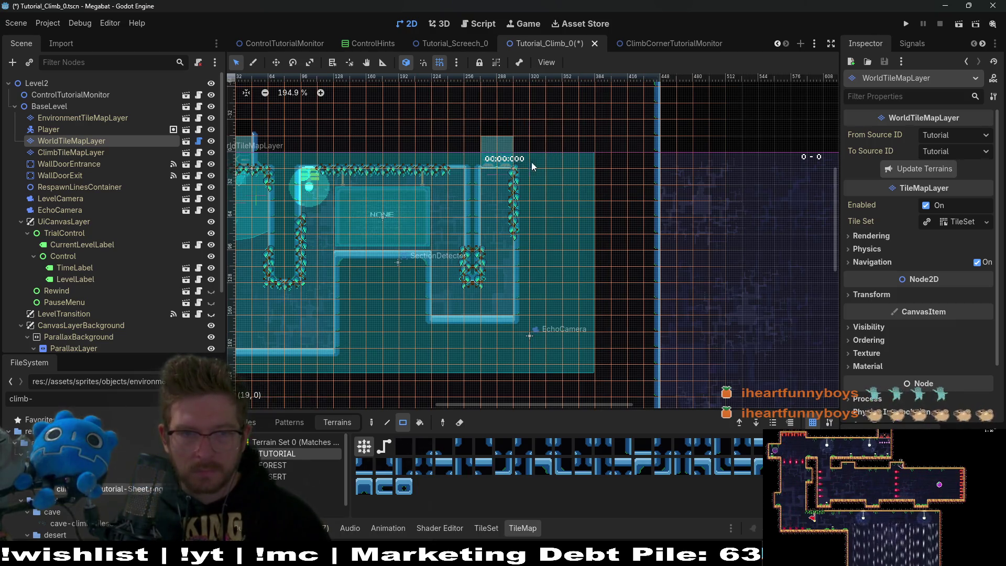
- Build a new walled box at the top right and extend its right wall downward
scroll(588, 220, up, 1)
scroll(596, 216, up, 1)
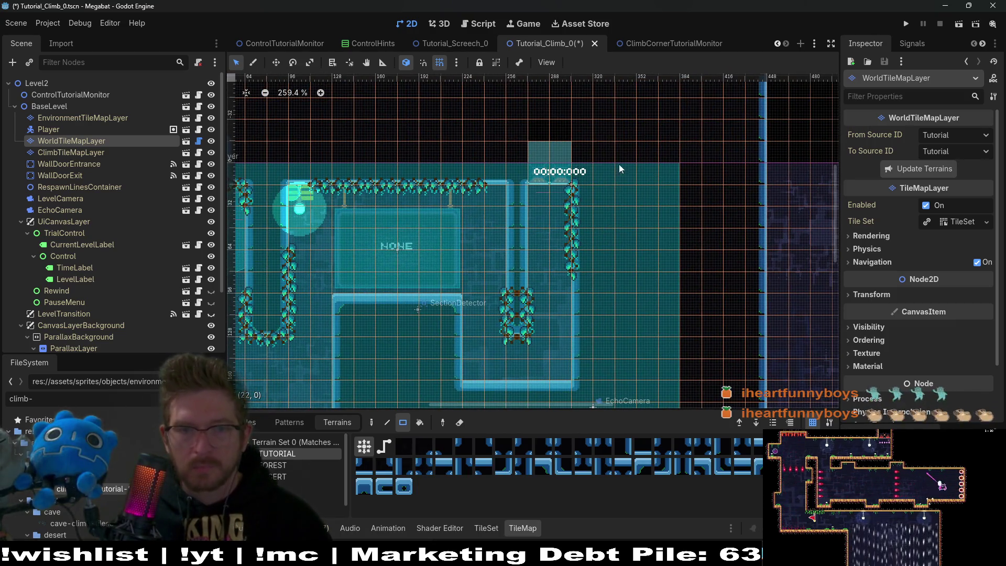
drag(639, 176, 609, 167)
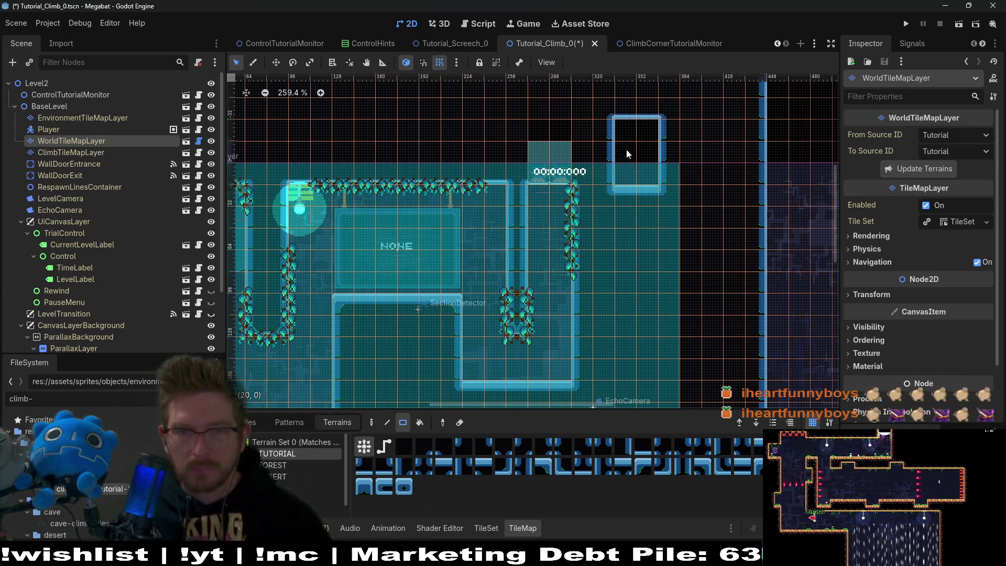
drag(570, 206, 630, 366)
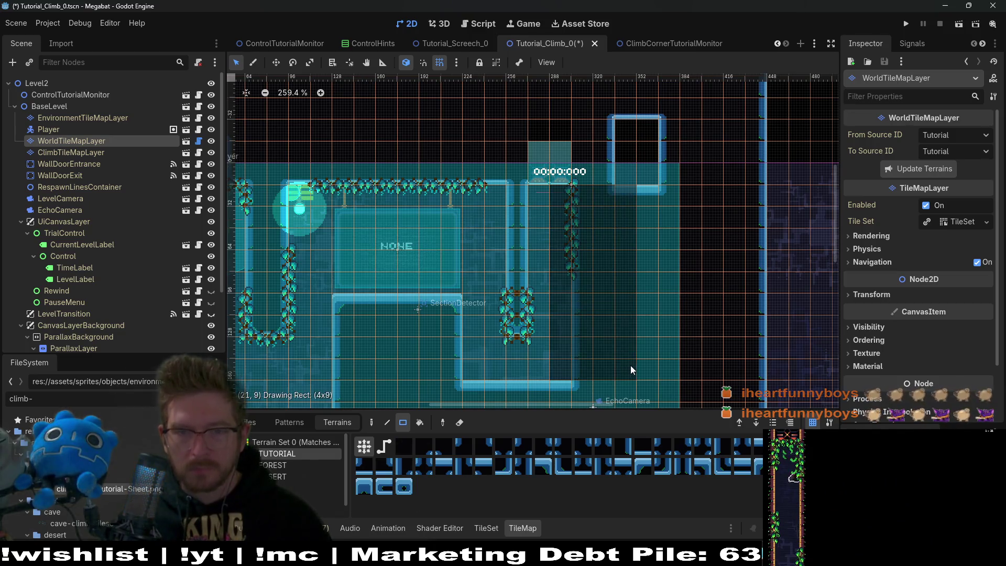
drag(639, 197, 645, 363)
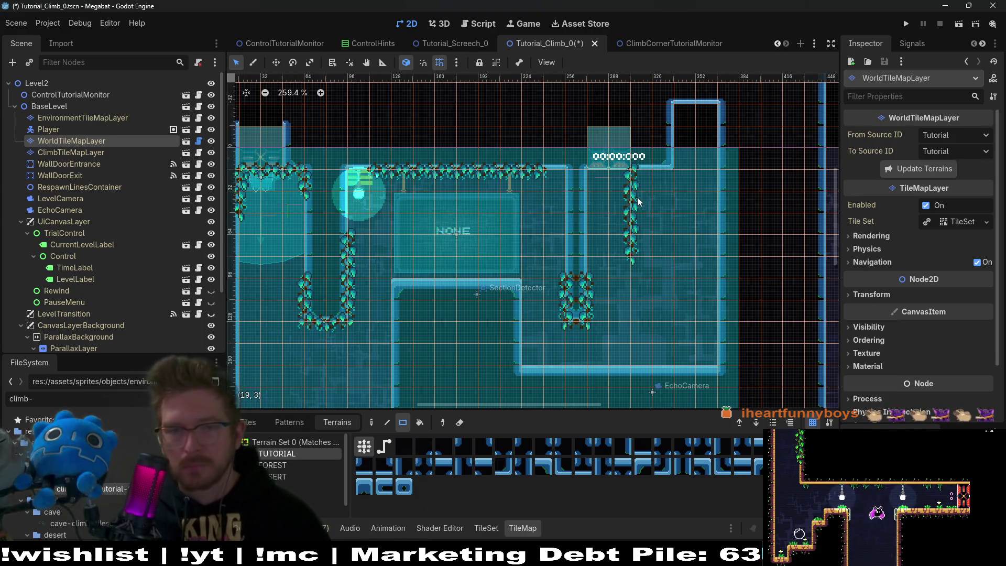
- Erase the ClimbTileMapLayer vines on the right-hand column and lower right pillar
click(78, 152)
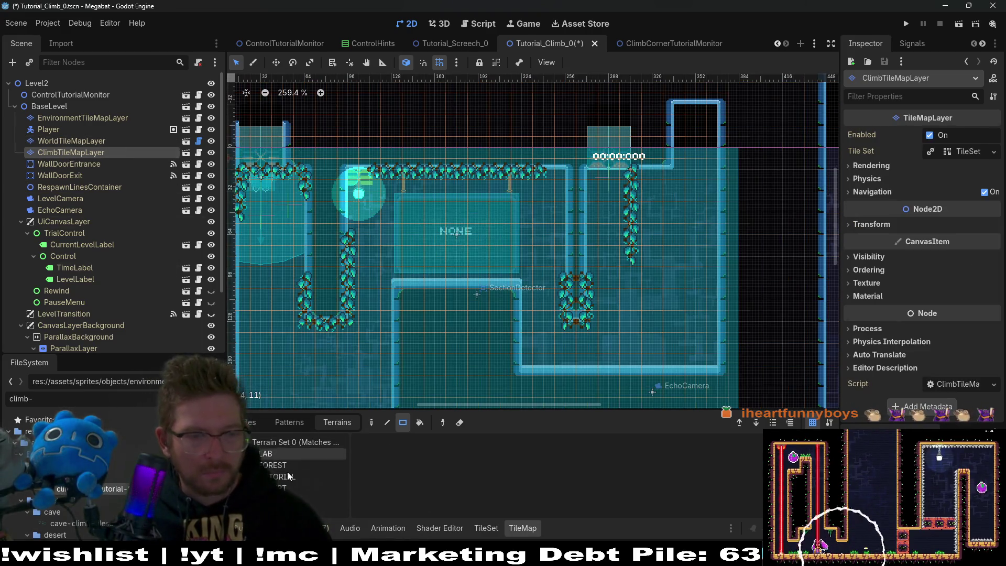
drag(632, 167, 636, 262)
drag(559, 272, 611, 342)
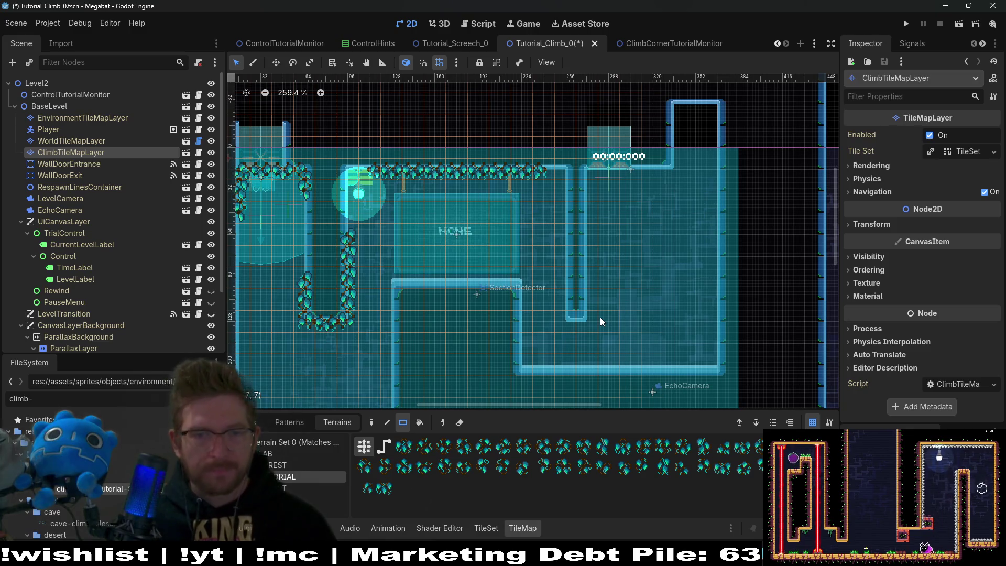
double_click(86, 178)
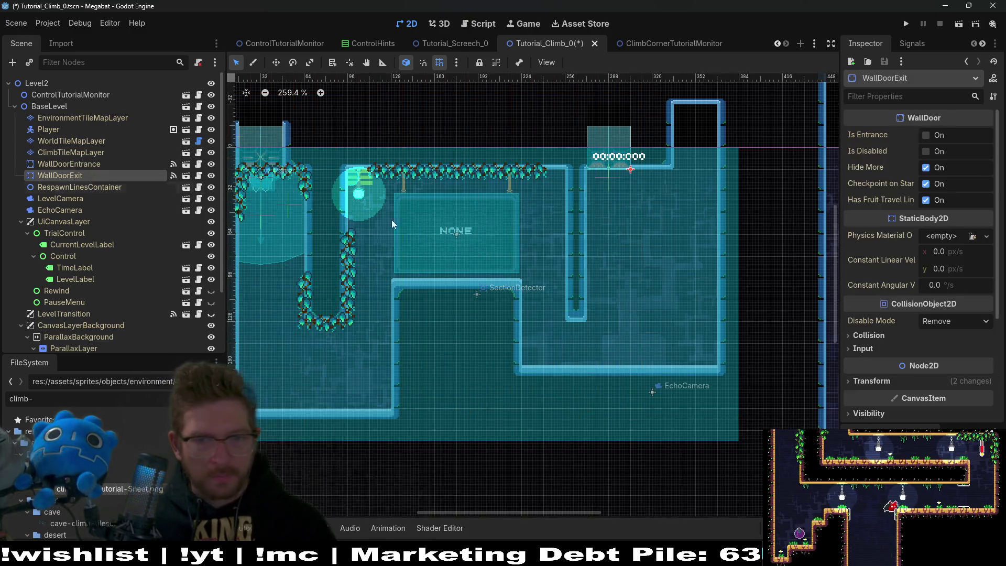
- Move the exit door to the top-right opening and reselect WorldTileMapLayer
drag(489, 176, 572, 175)
scroll(565, 174, up, 4)
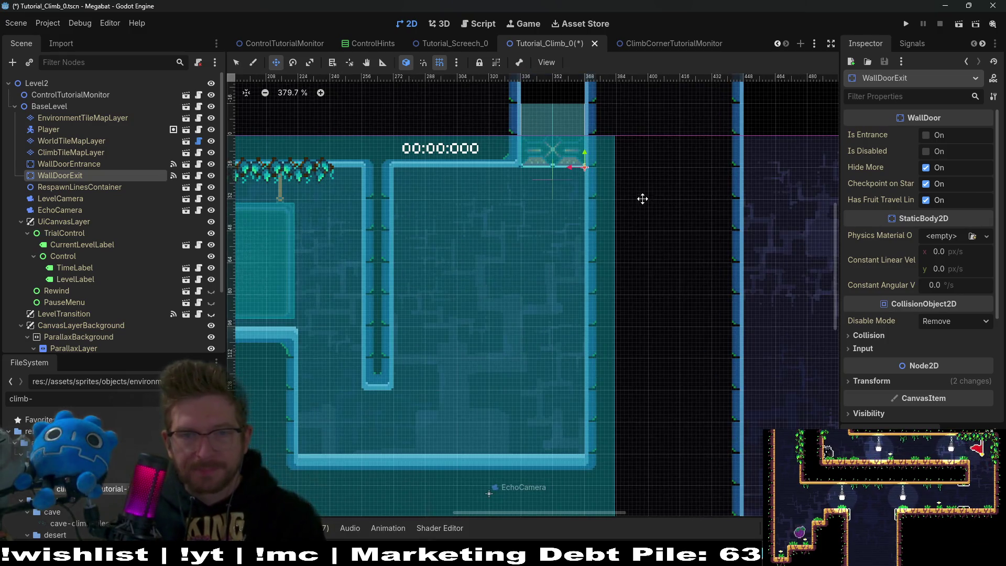
click(87, 141)
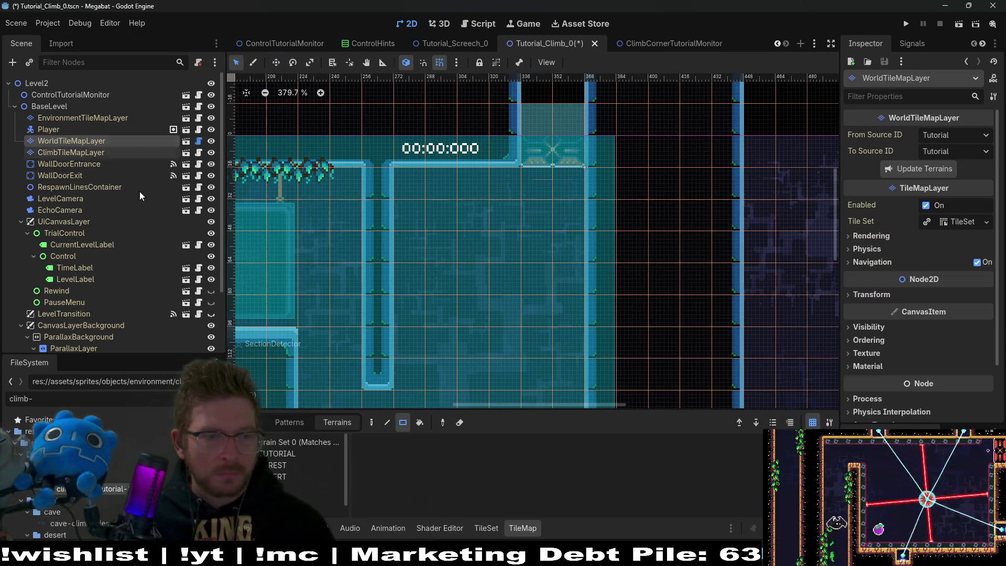
- Look through the DESERT and other terrain sets, then make TUTORIAL the active terrain
click(278, 465)
click(281, 477)
click(314, 511)
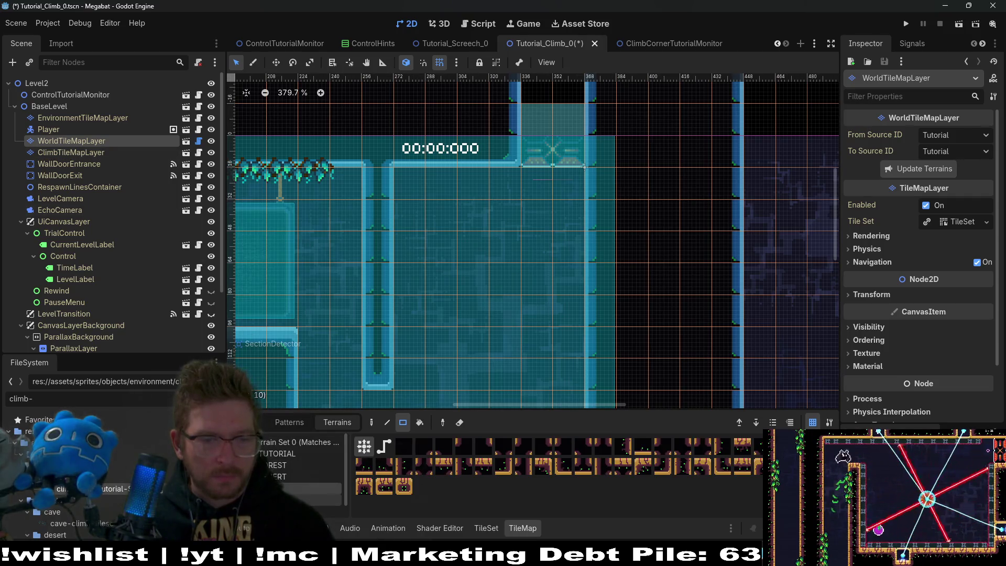
click(291, 453)
scroll(495, 260, up, 3)
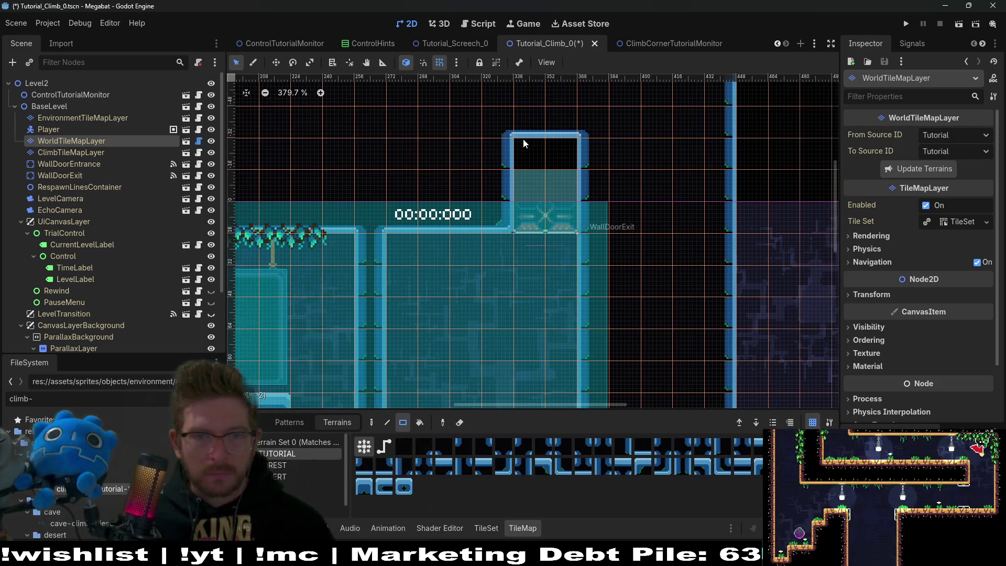
scroll(504, 272, down, 2)
scroll(503, 272, down, 3)
scroll(543, 284, left, 3)
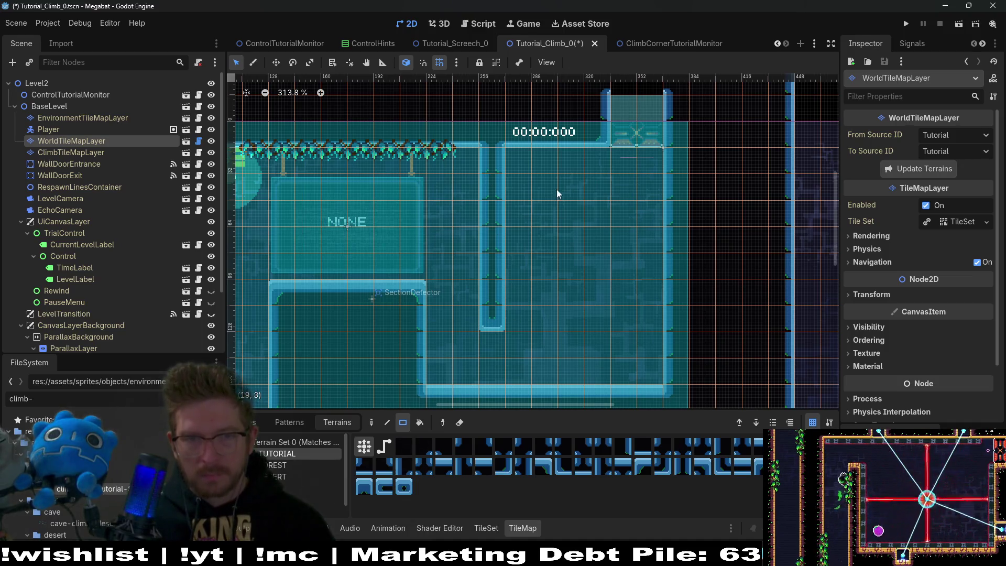
click(44, 85)
- Instantiate MoveTutorialMonitor under Level2 via a 'climbmovetutorial' search and move it to the top
right_click(44, 84)
click(101, 105)
text(climb)
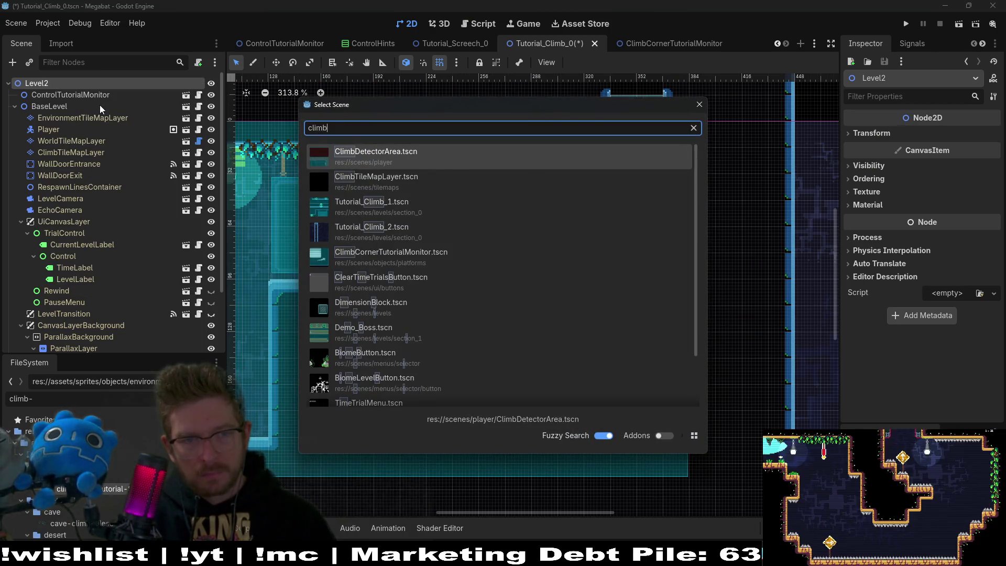
text(movetutorial)
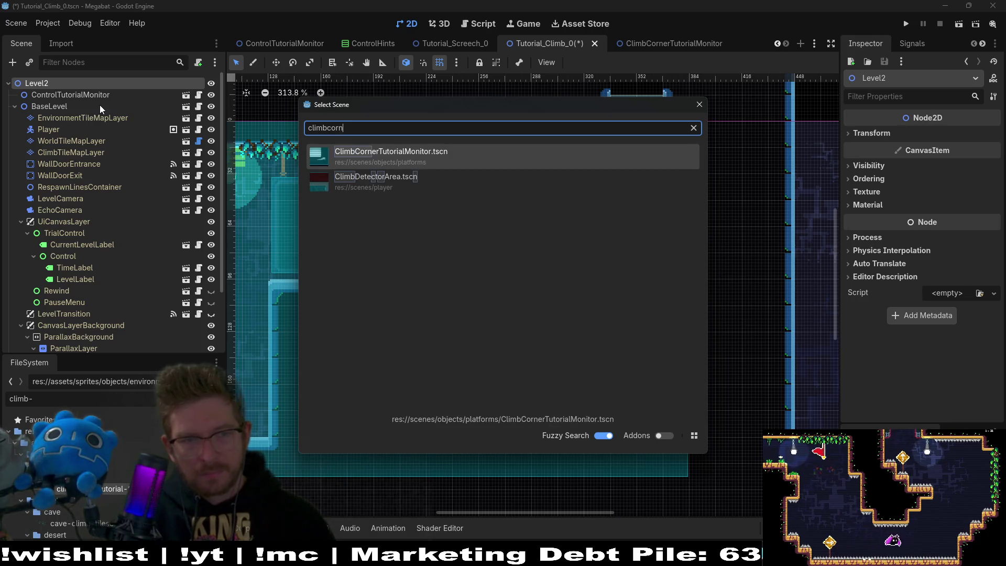
key(Return)
mouse_move(71, 342)
mouse_down()
mouse_move(100, 178)
mouse_move(76, 65)
mouse_move(69, 90)
mouse_up()
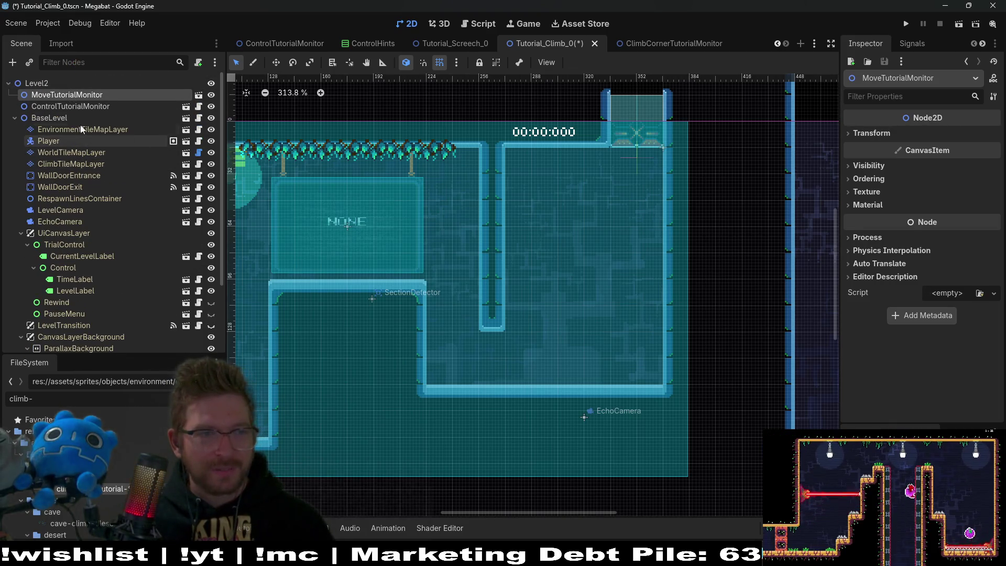
- Try moving ControlTutorialMonitor, undo it, then delete the MoveTutorialMonitor instance
click(94, 109)
drag(358, 251, 565, 248)
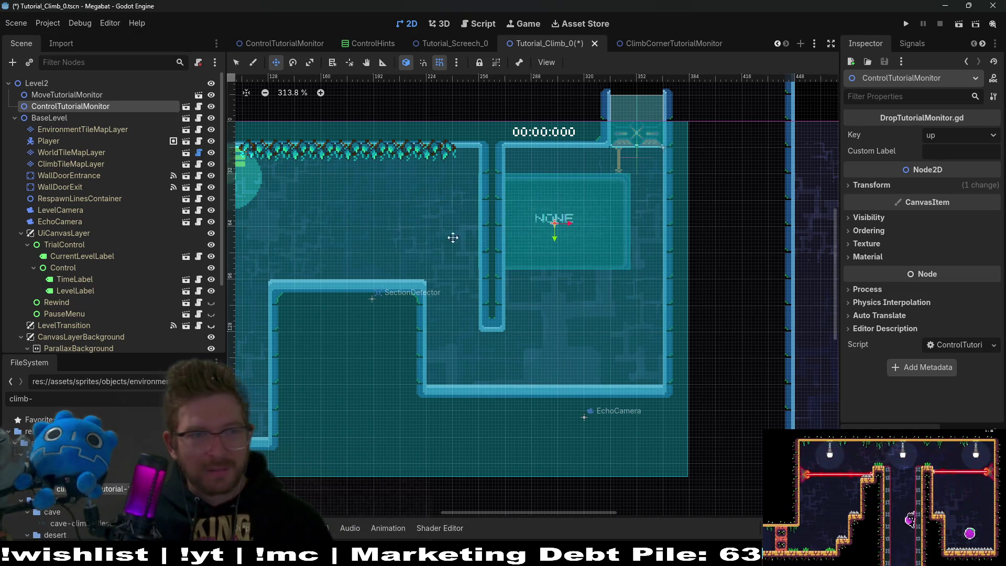
key(ctrl+z)
click(81, 96)
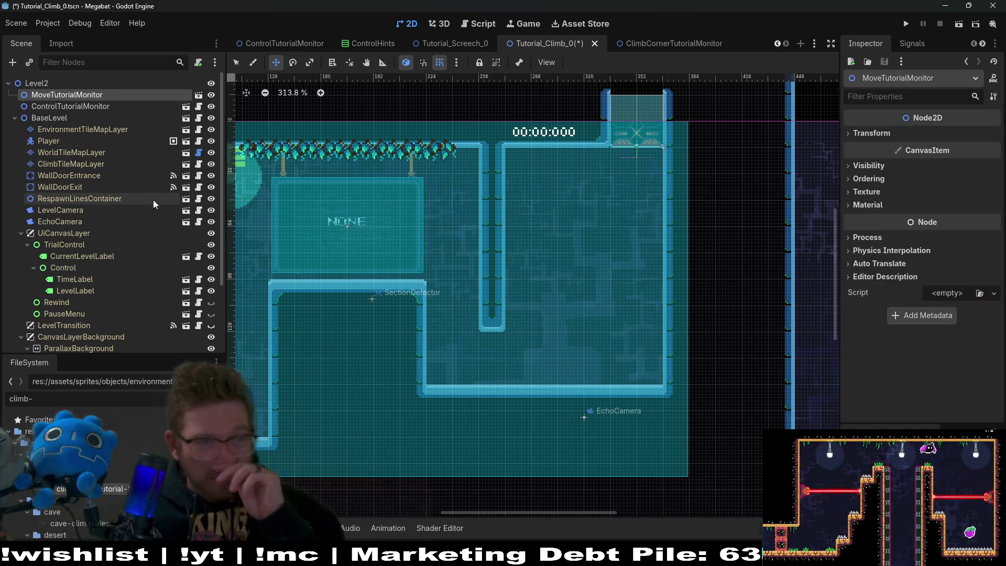
click(55, 107)
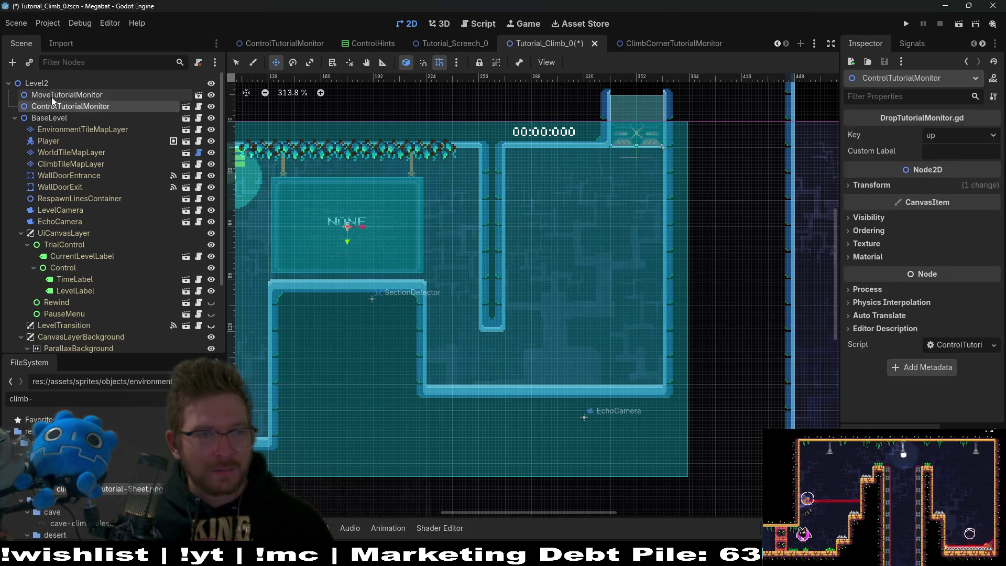
click(52, 96)
key(Delete)
key(Return)
click(665, 39)
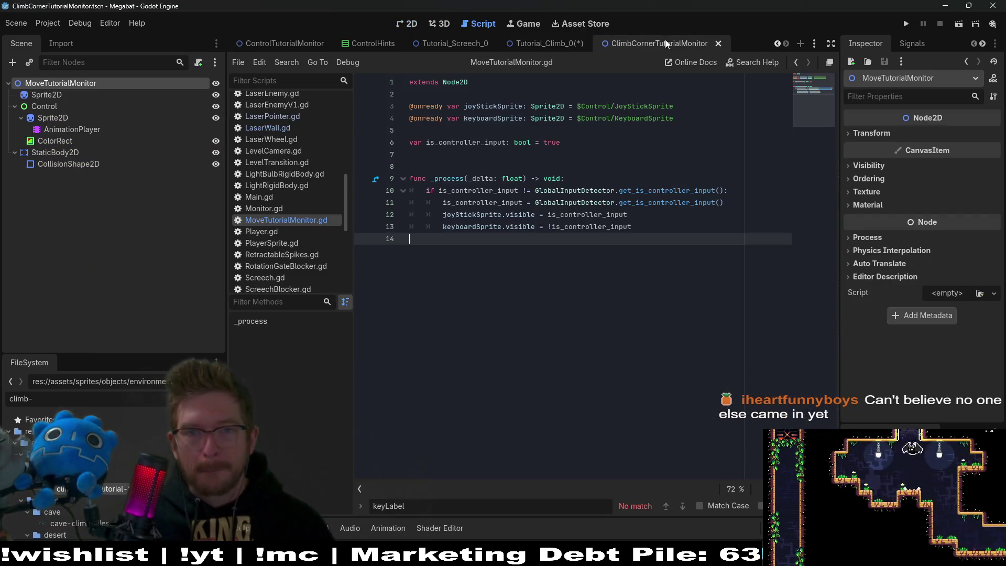
- Rename the root node to CombCornerTutorialMonitor, then return to Tutorial_Climb_0 in 2D
double_click(59, 84)
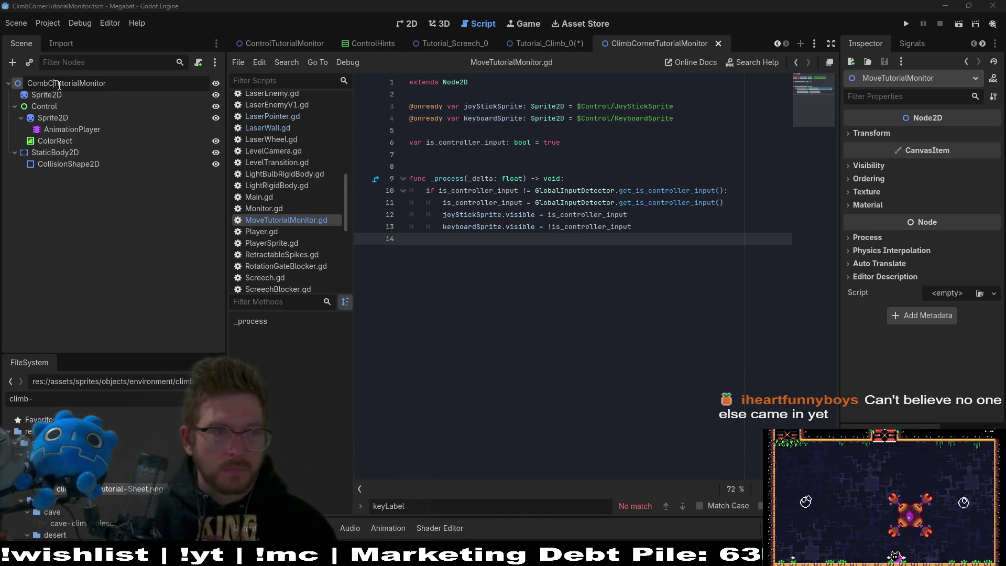
key(Return)
click(556, 45)
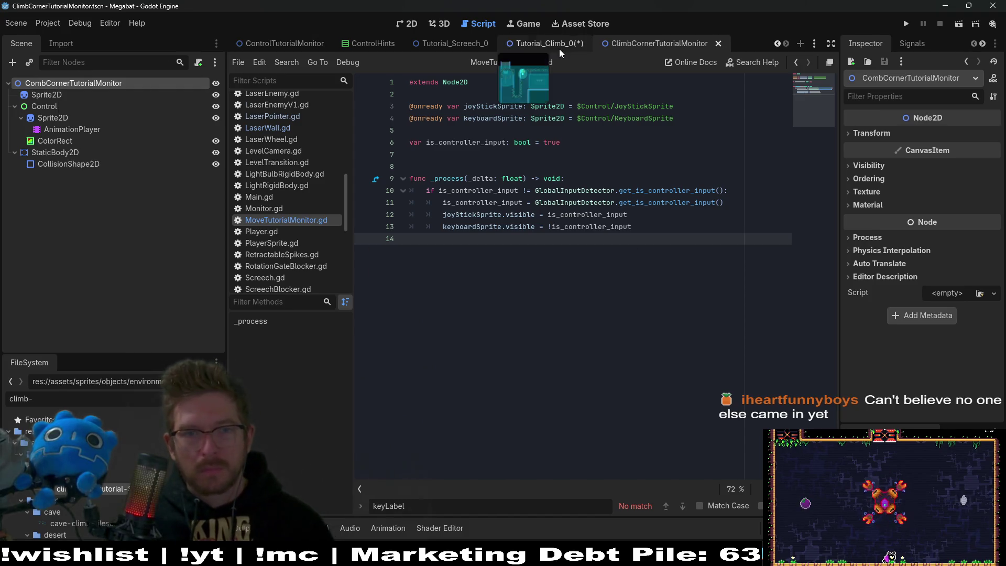
click(407, 26)
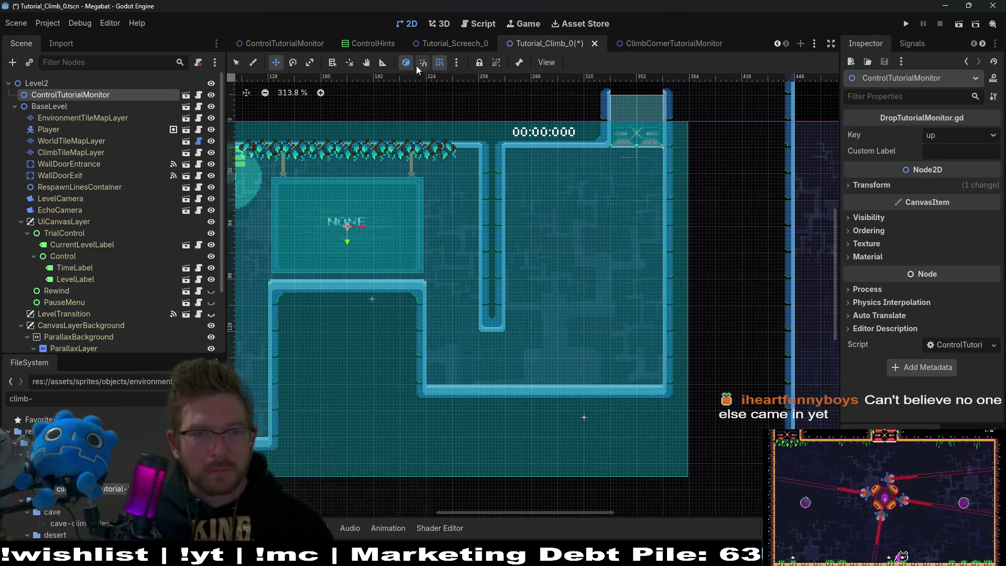
- Instantiate ClimbCornerTutorialMonitor.tscn under Level2 via a 'climbcorner' search and move it to the top
click(71, 106)
click(71, 94)
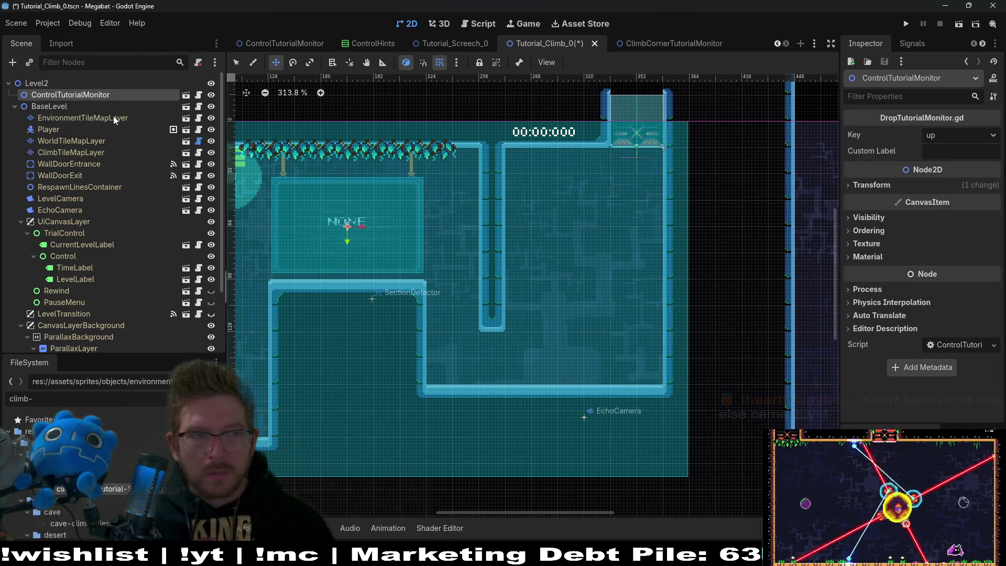
right_click(31, 83)
click(79, 102)
text(climbcorner)
key(Return)
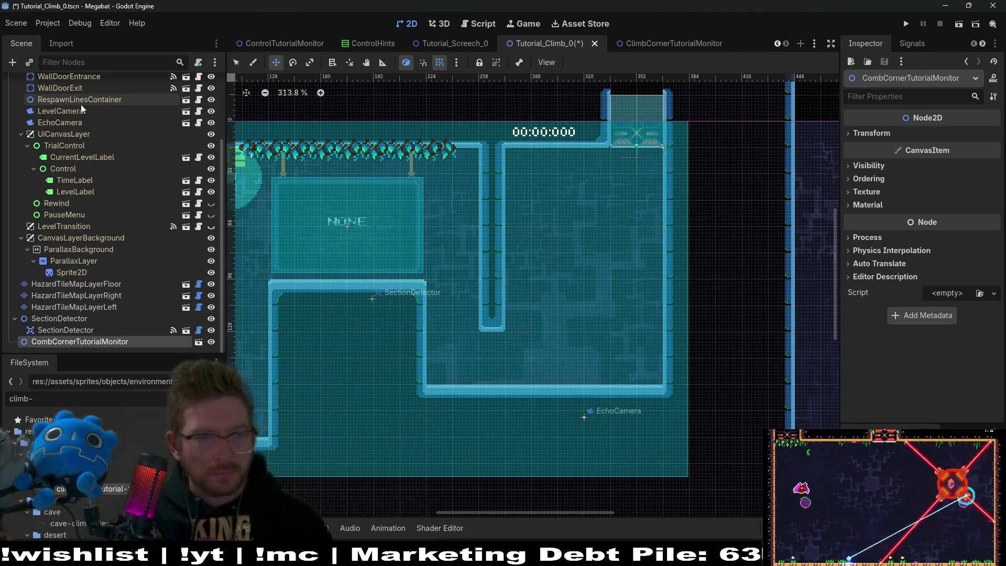
mouse_move(119, 344)
mouse_down()
mouse_move(98, 87)
mouse_move(108, 68)
mouse_move(83, 90)
mouse_up()
- Drag the corner monitor into the right room, aligned to the grid
drag(282, 167, 590, 216)
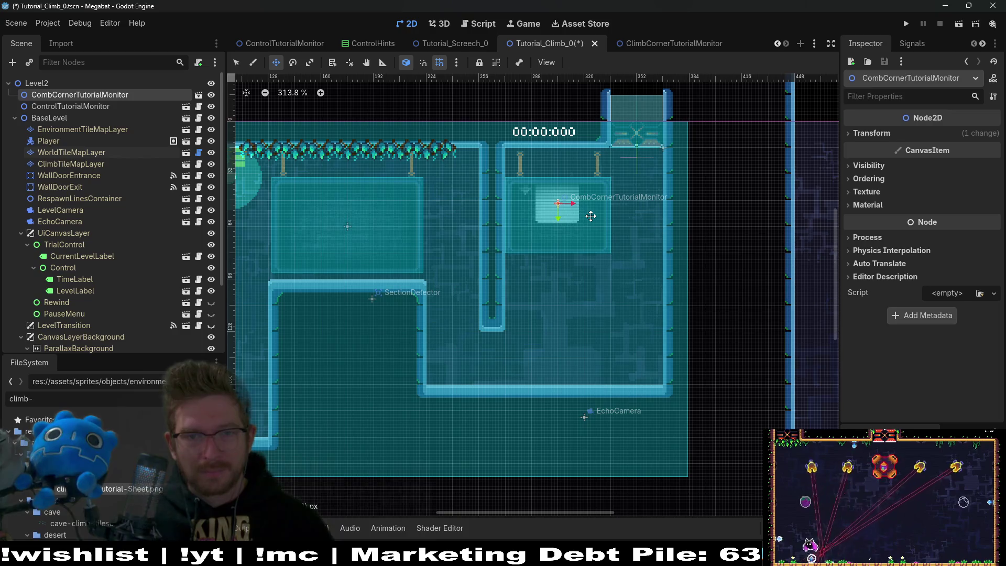
scroll(590, 216, up, 4)
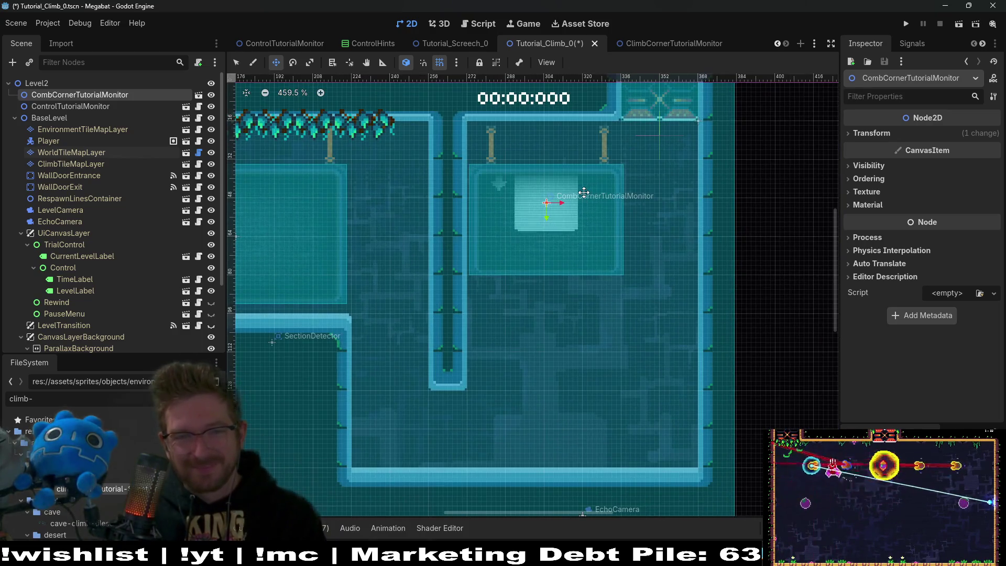
drag(582, 192, 572, 197)
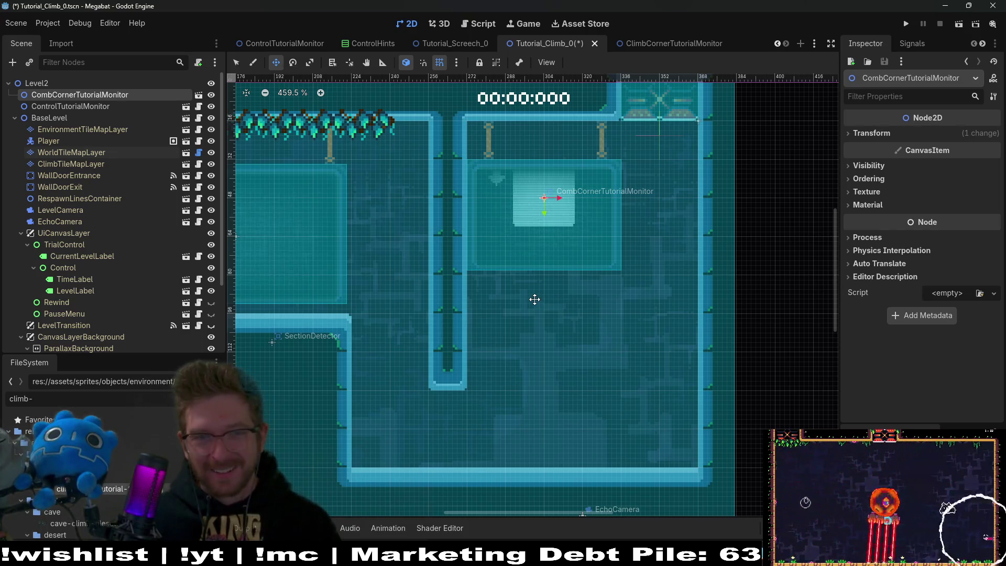
- Lower the corner monitor into the right chamber's lower box and nudge it down slightly
drag(535, 299, 566, 274)
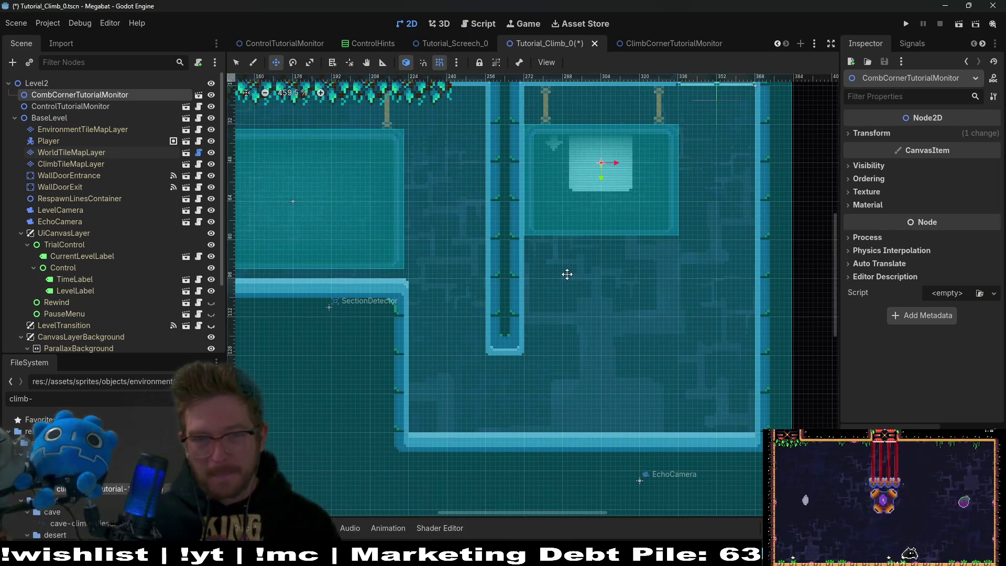
scroll(567, 274, right, 3)
scroll(576, 287, up, 1)
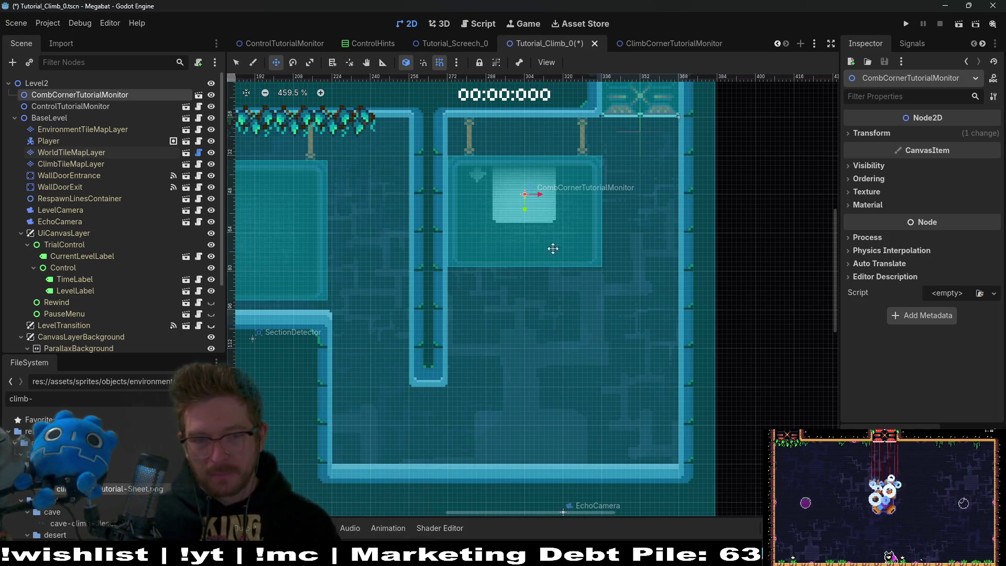
drag(535, 221, 532, 334)
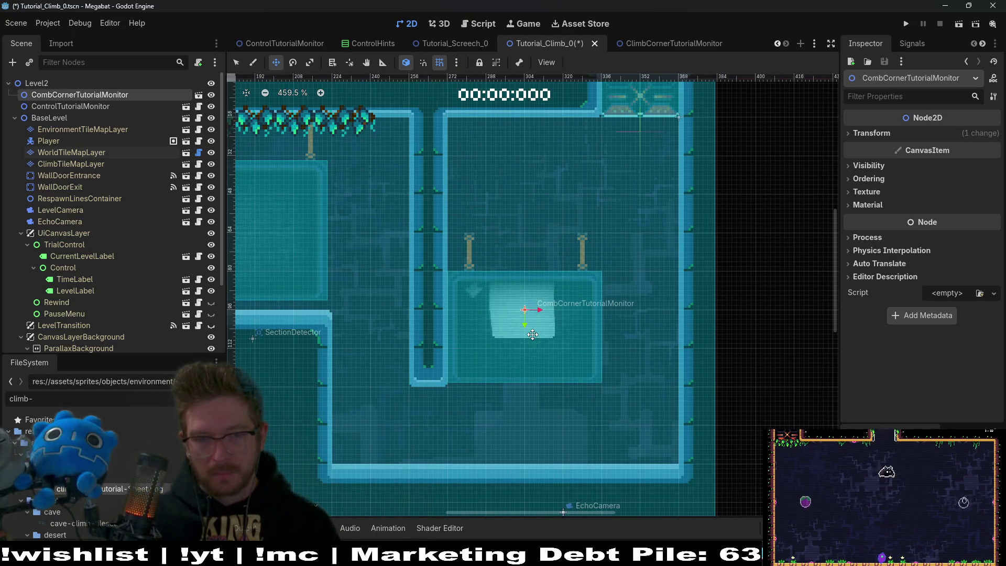
scroll(533, 334, down, 1)
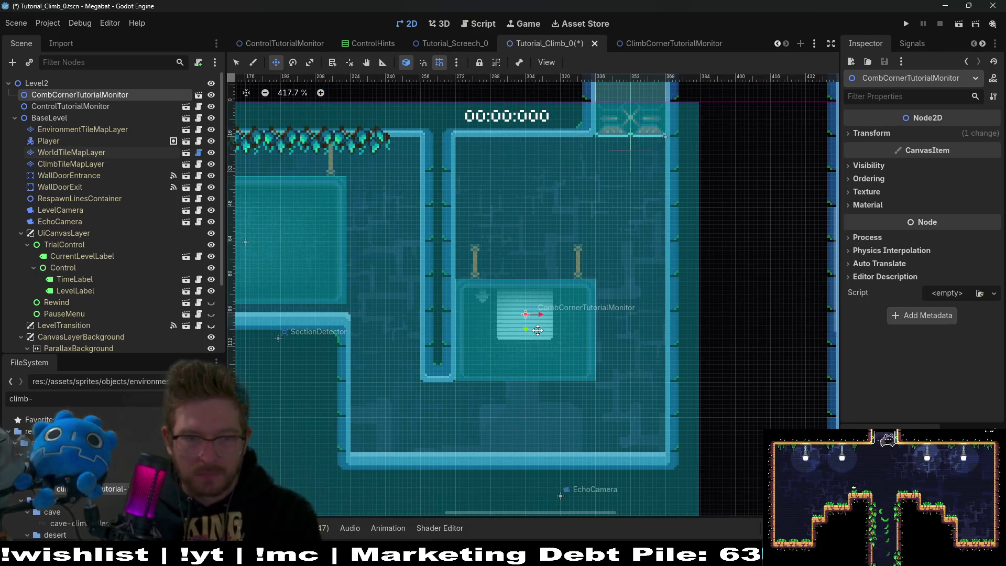
key(Down)
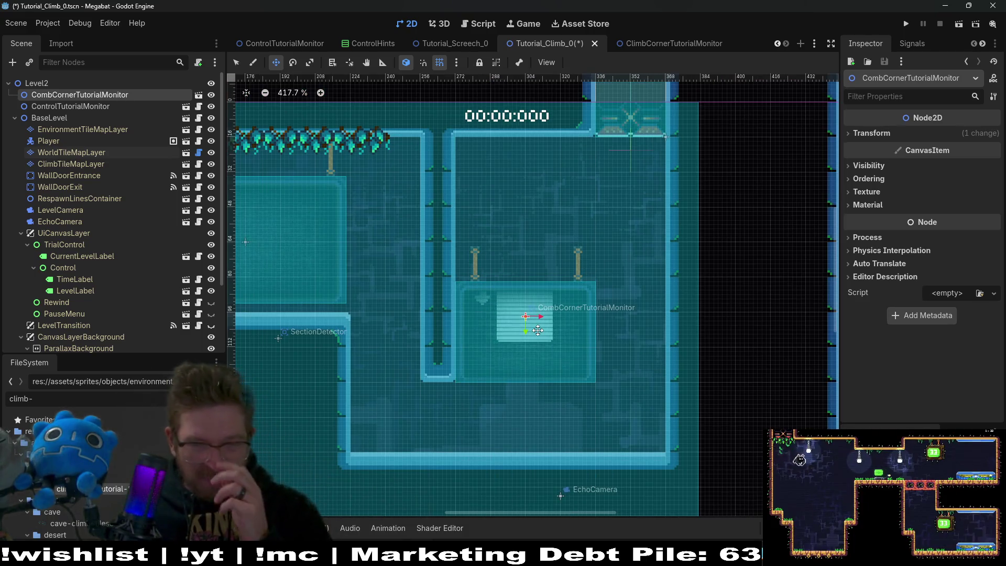
scroll(537, 330, down, 2)
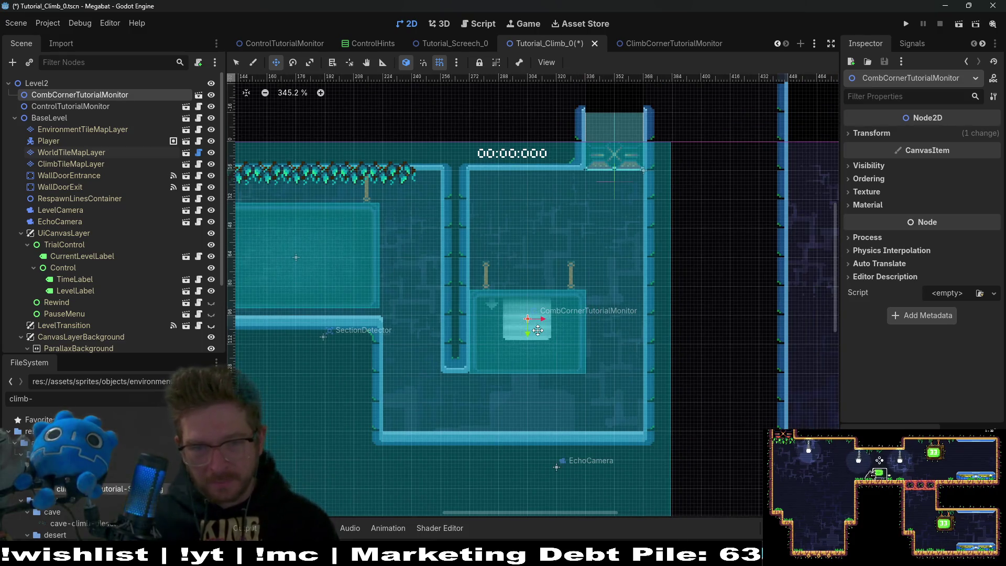
scroll(537, 330, up, 6)
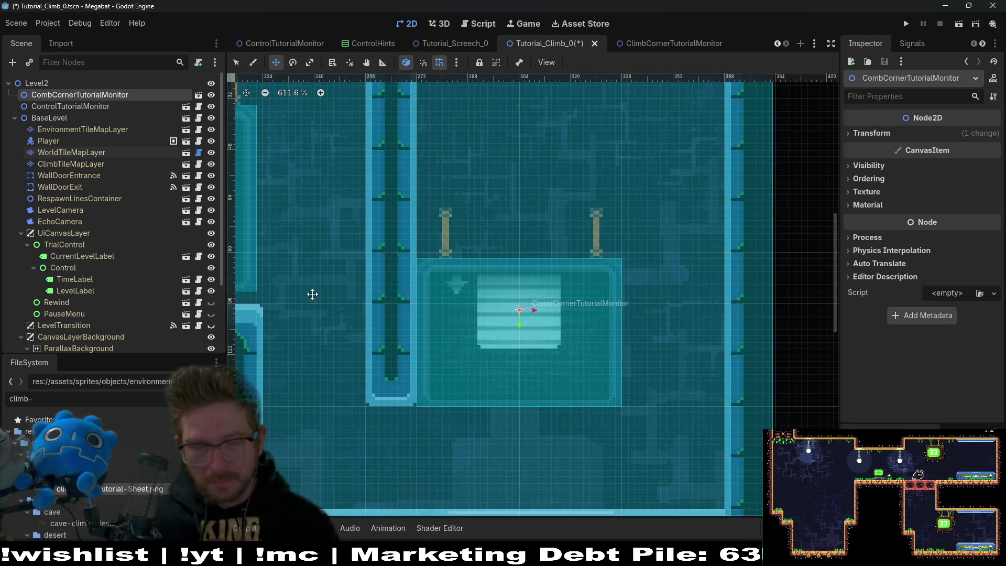
click(78, 152)
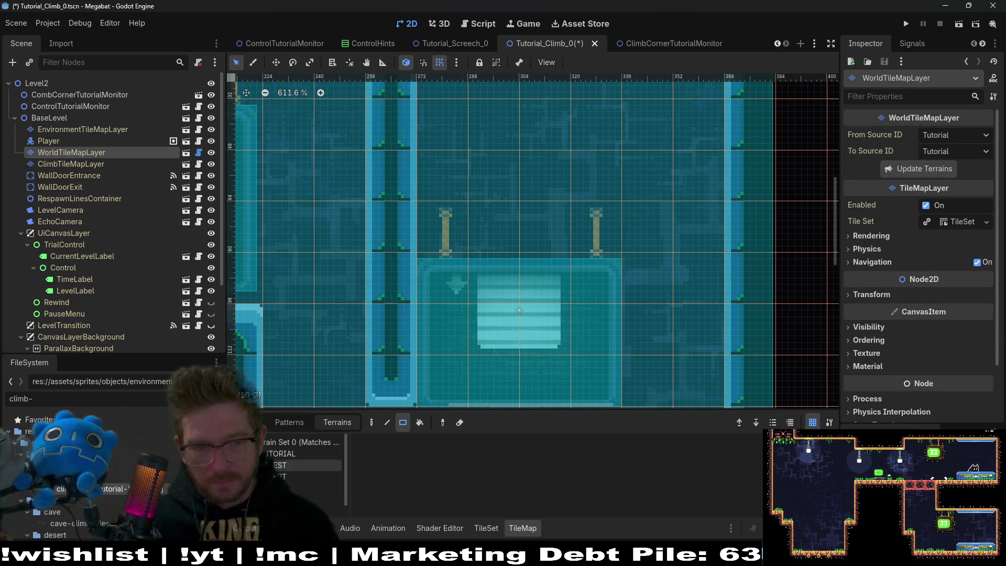
click(297, 456)
mouse_move(429, 225)
mouse_down()
mouse_move(618, 239)
mouse_move(605, 241)
mouse_up()
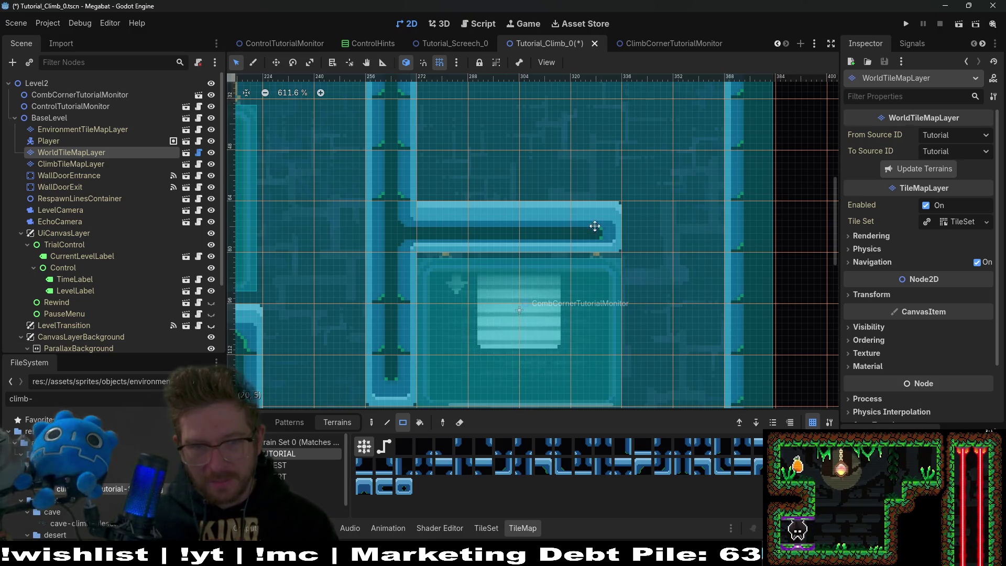
scroll(587, 214, down, 3)
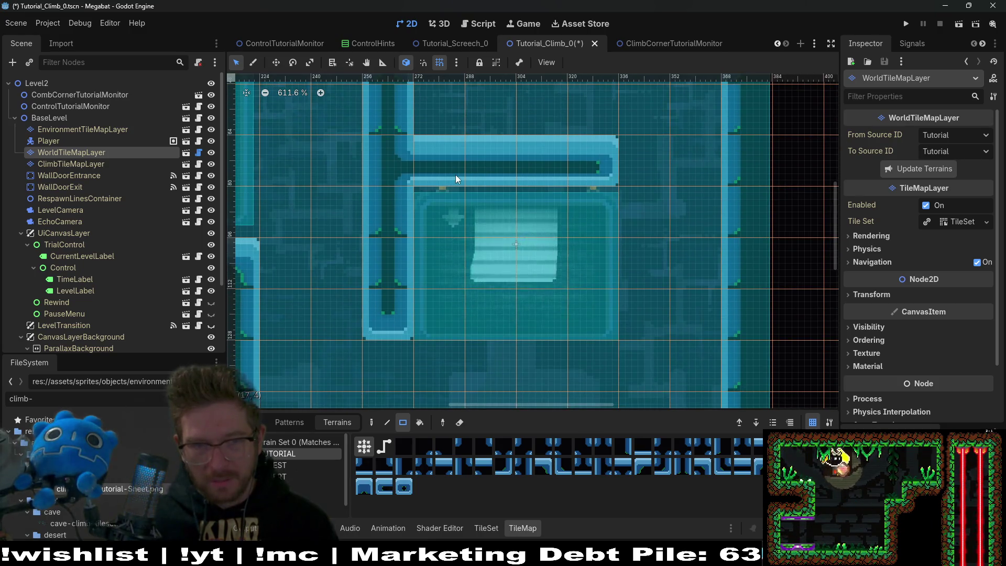
scroll(455, 178, up, 5)
mouse_move(595, 243)
mouse_down()
mouse_move(493, 149)
mouse_move(429, 118)
mouse_up()
scroll(483, 212, down, 1)
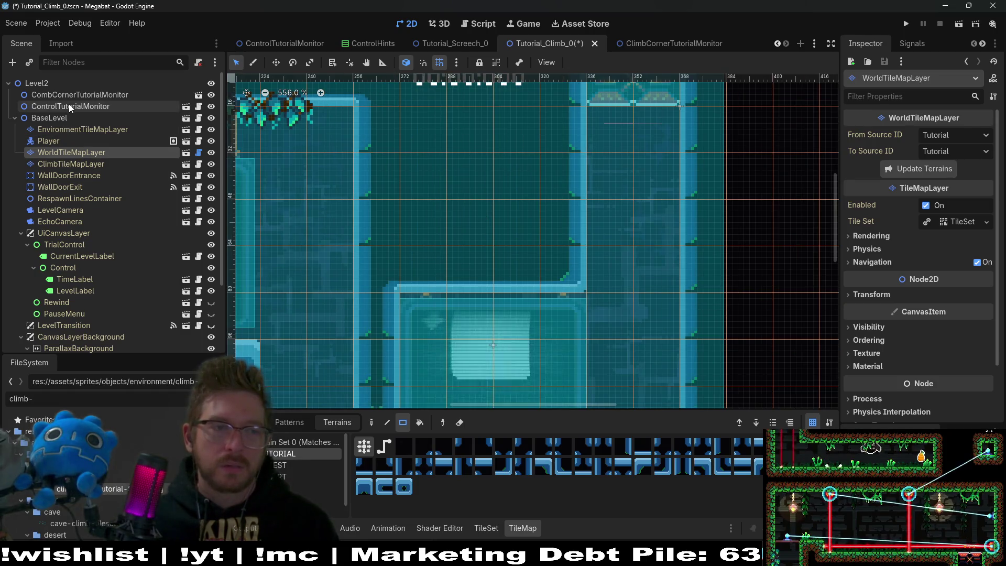
click(74, 107)
click(141, 95)
key(w)
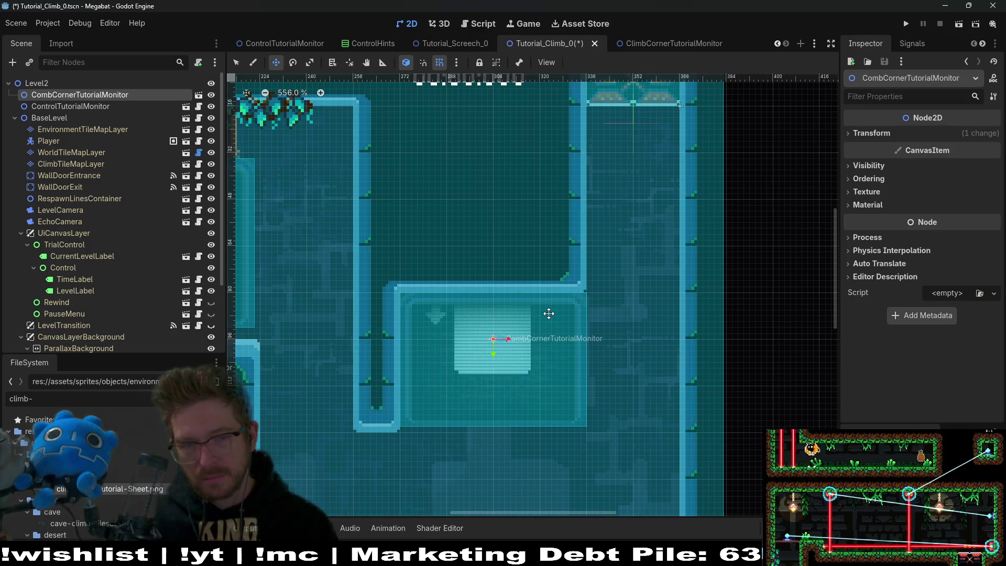
key(Down)
key(Down)
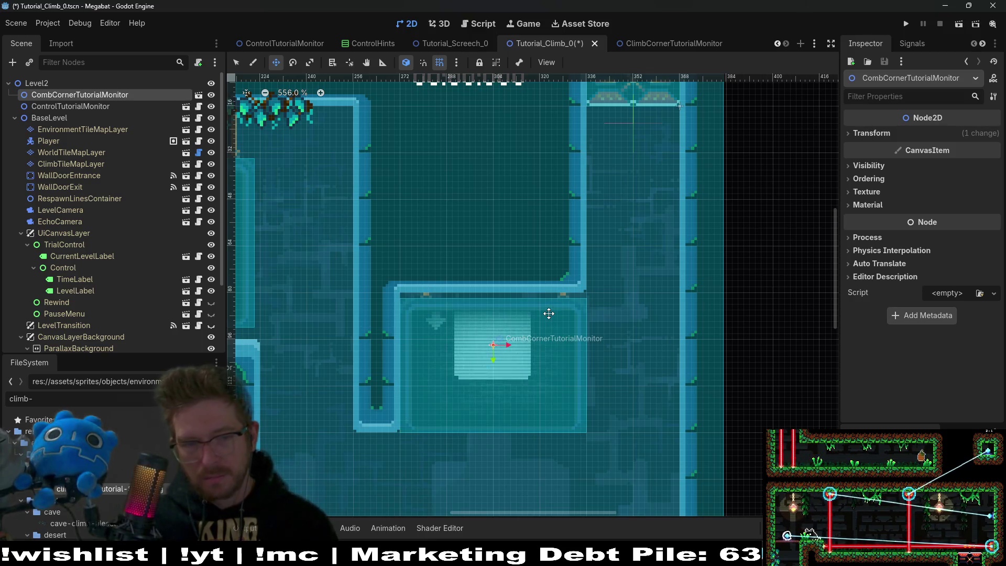
click(70, 108)
click(71, 95)
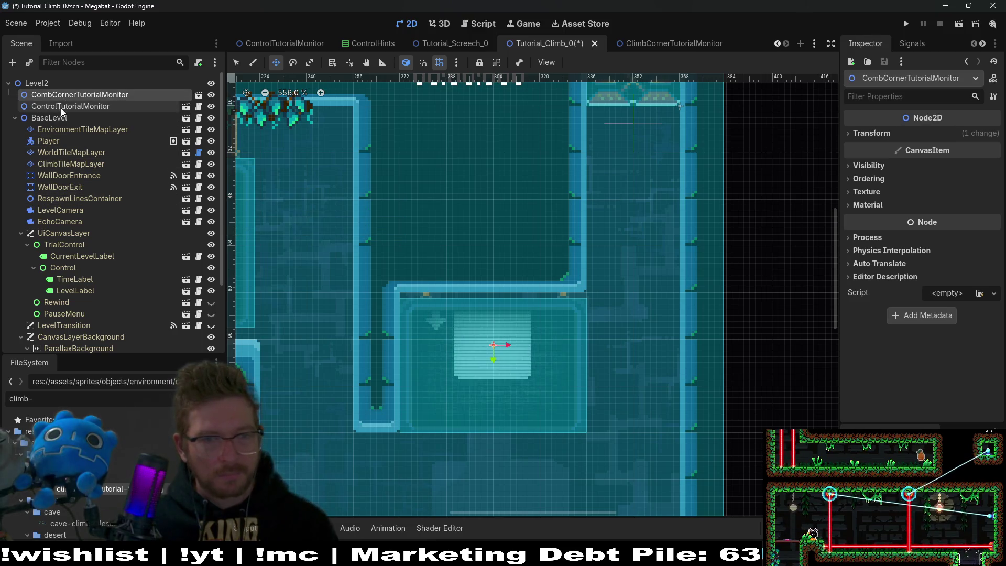
- Erase the WorldTileMapLayer tile row under the horizontal wall, then switch to Aseprite
click(64, 152)
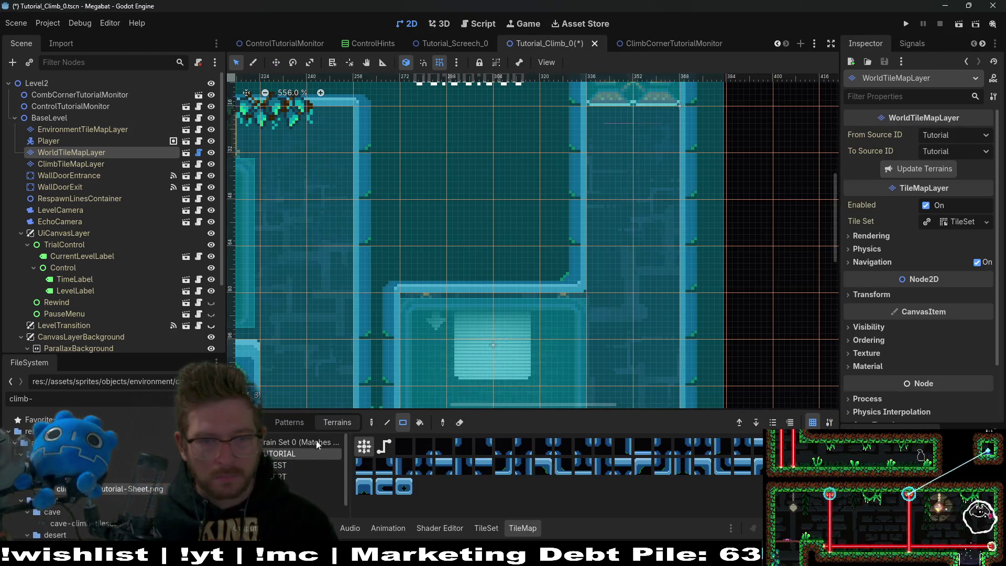
drag(548, 275, 423, 275)
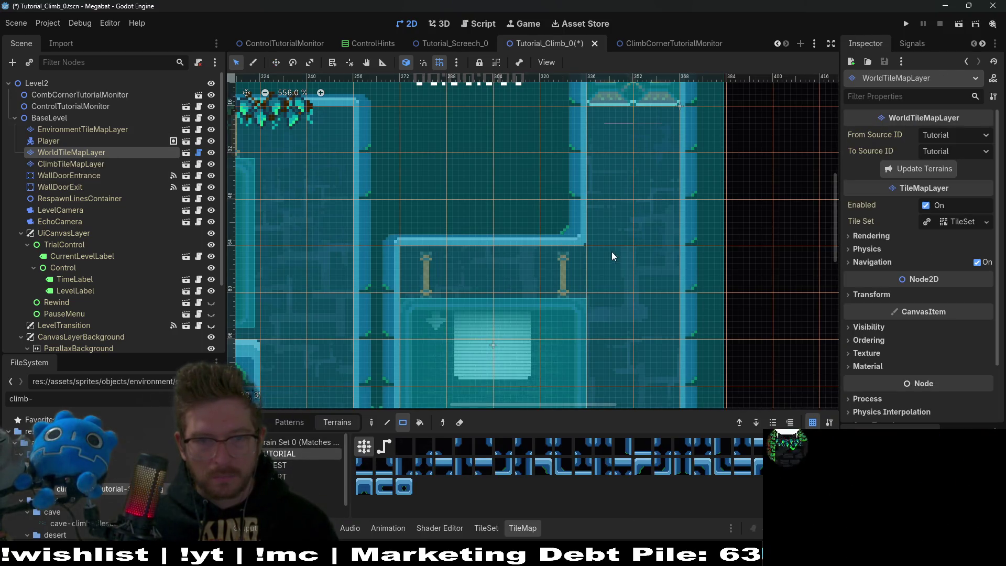
scroll(590, 245, down, 3)
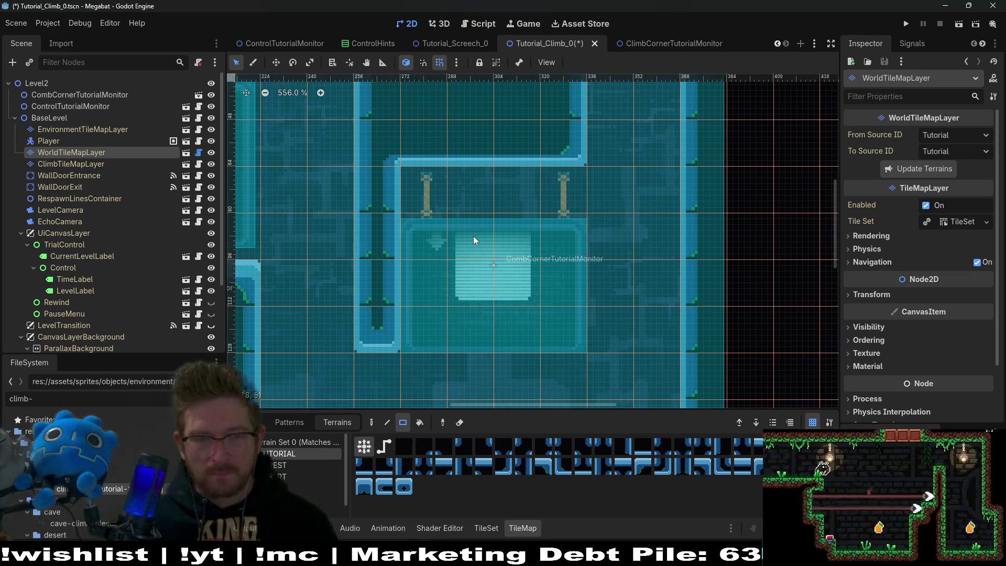
scroll(473, 236, up, 2)
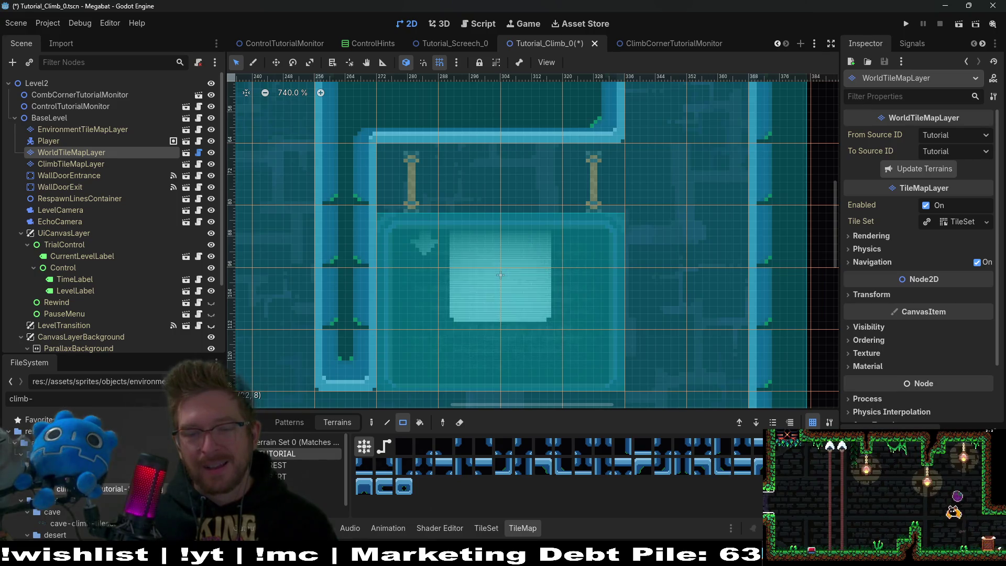
key(alt+Tab)
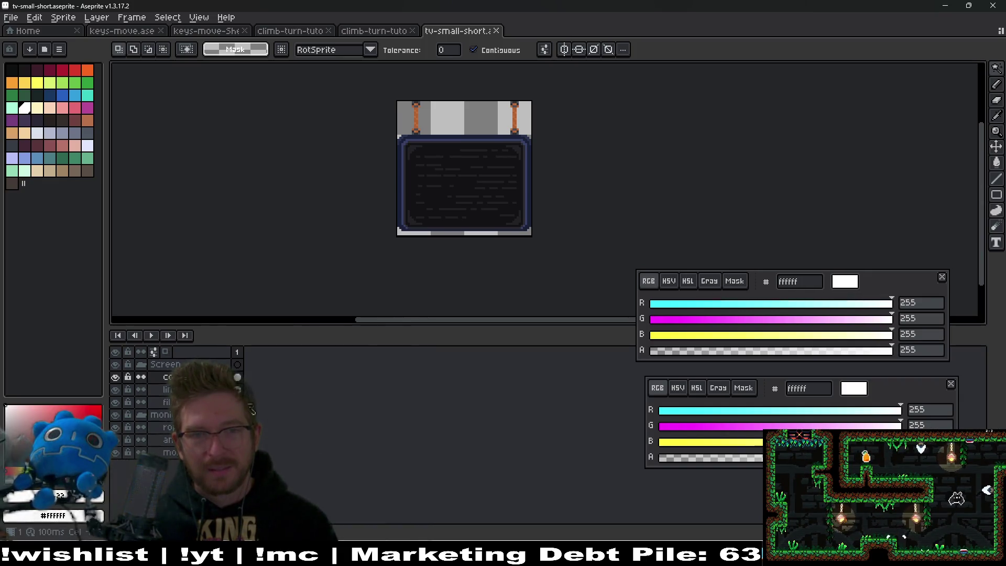
- Check the canvas size without changing it and zoom in on the top ropes
key(ctrl+alt+c)
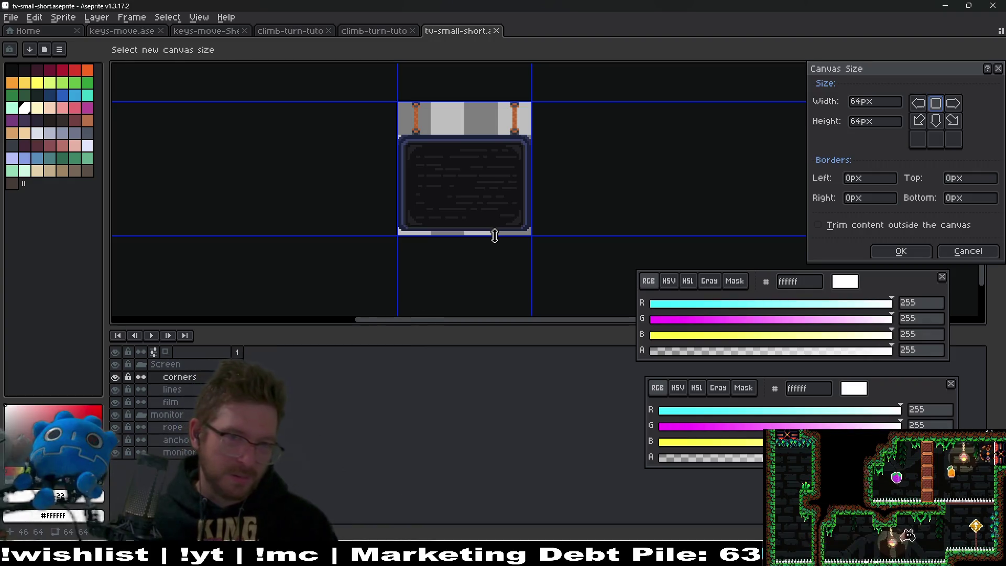
key(Escape)
scroll(455, 195, up, 3)
mouse_move(466, 195)
mouse_down()
mouse_move(464, 259)
mouse_move(473, 229)
mouse_up()
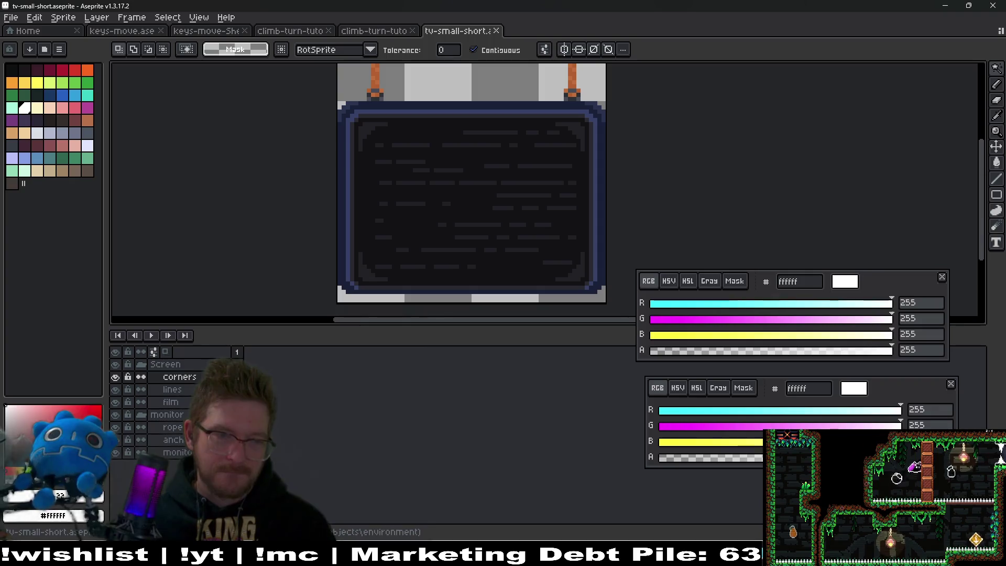
- Hide the corners, lines and film layers, leaving the anchor and monitor layers visible
drag(115, 389, 114, 401)
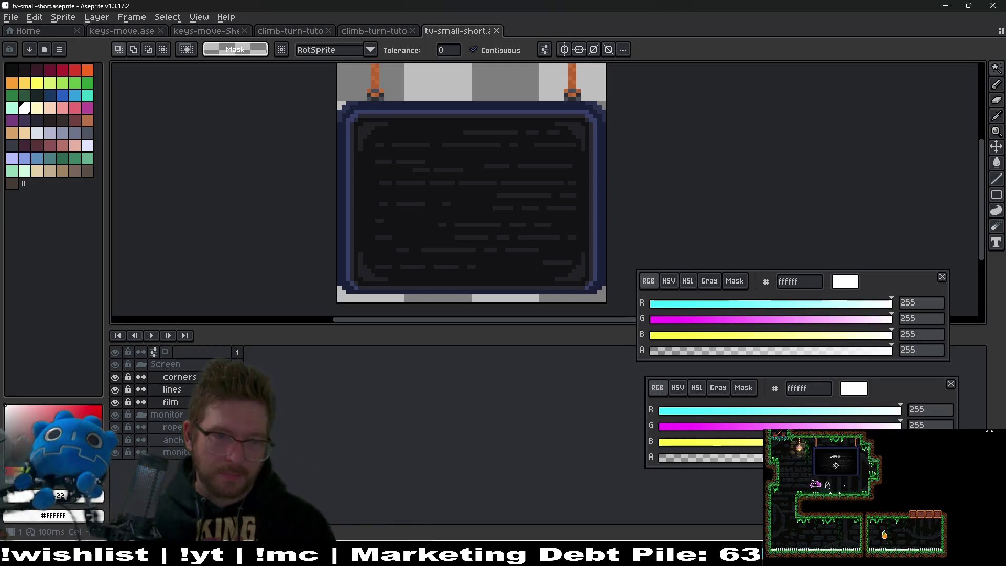
drag(115, 377, 115, 402)
drag(115, 440, 114, 452)
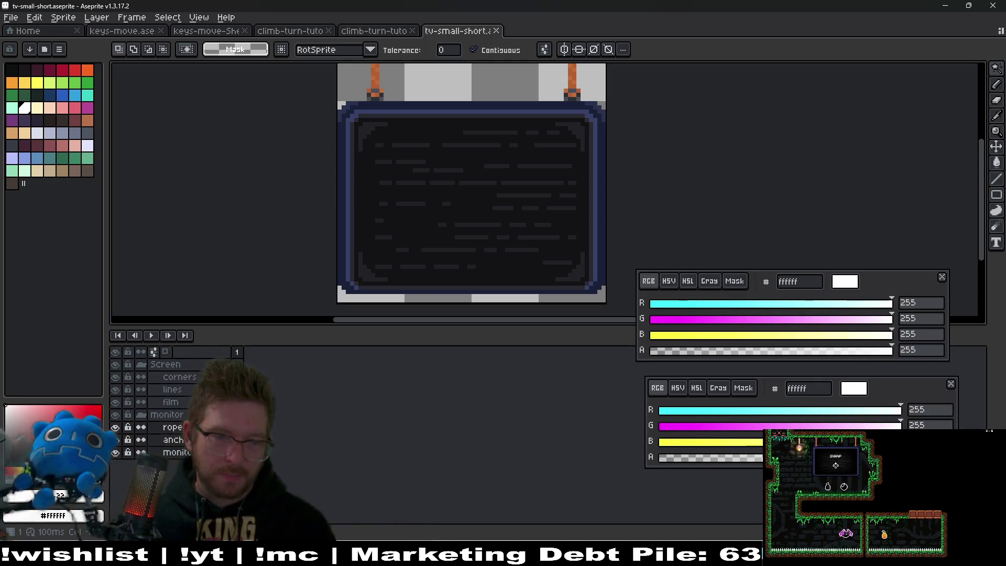
ctrl+click(520, 135)
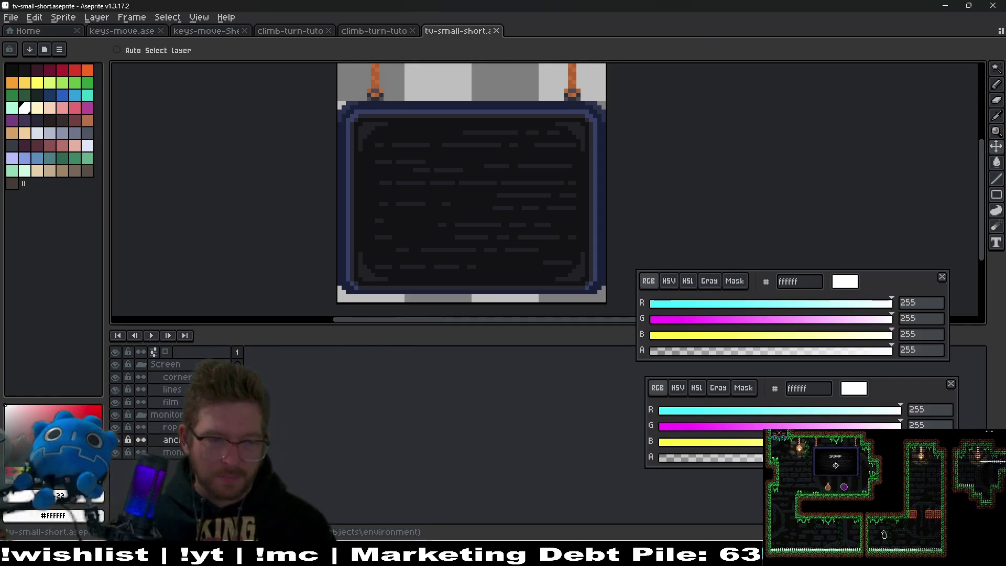
- Nudge the monitor frame and both orange straps lower on the TV sprite
key(Down)
key(Left)
key(Down)
key(Right)
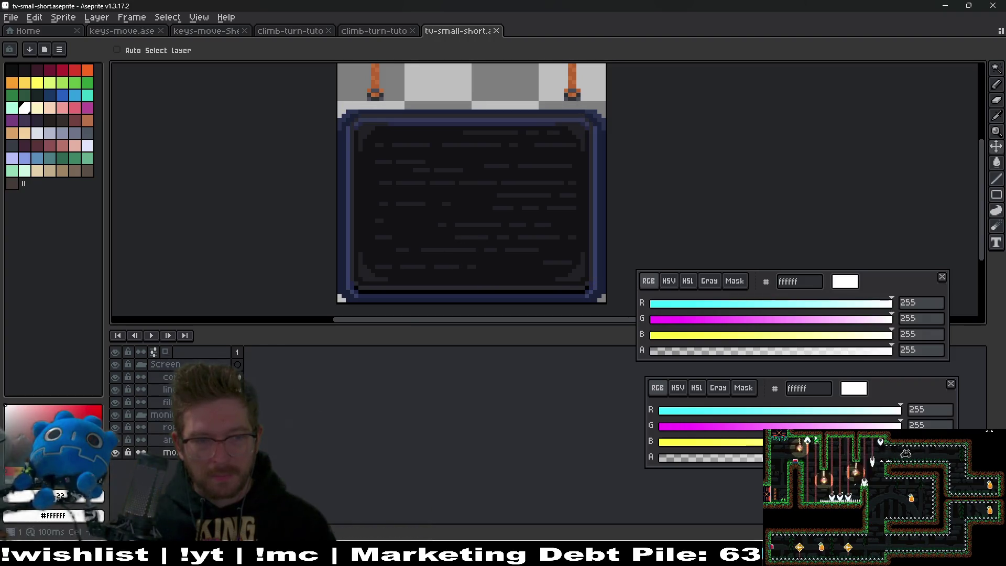
scroll(434, 208, up, 3)
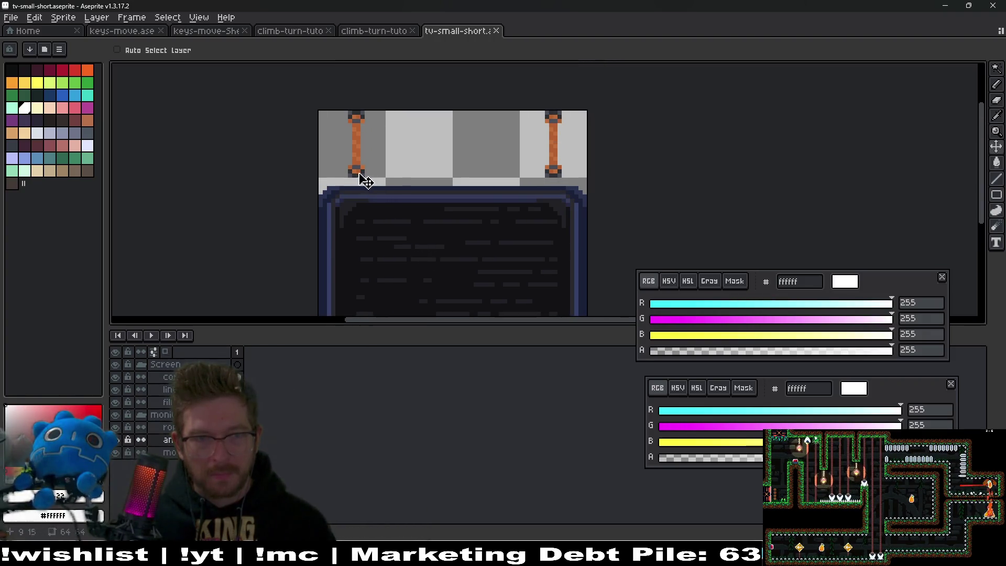
key(Down)
key(Down)
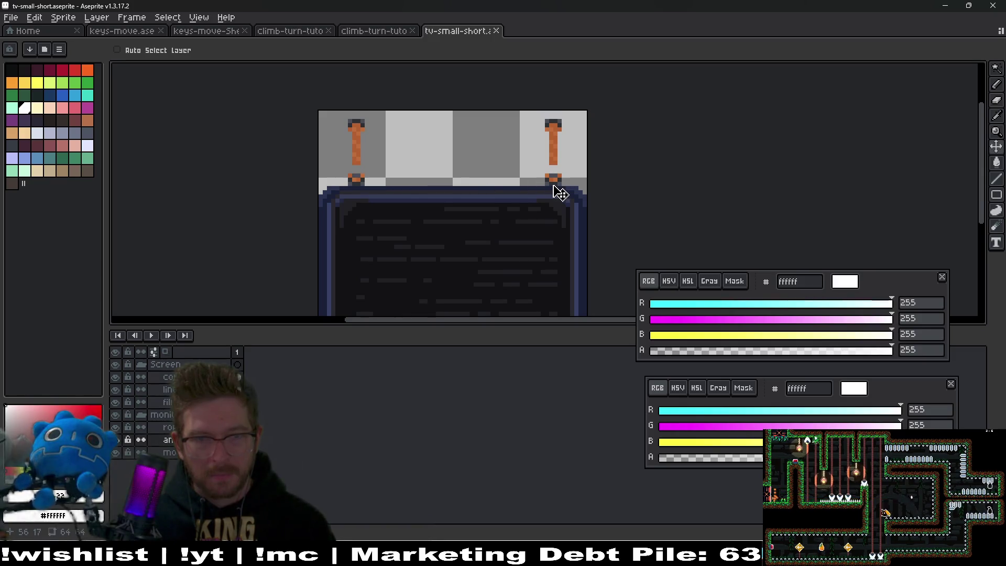
- Select the strap area on the rope layer, then drop it to view the right strap's end
key(m)
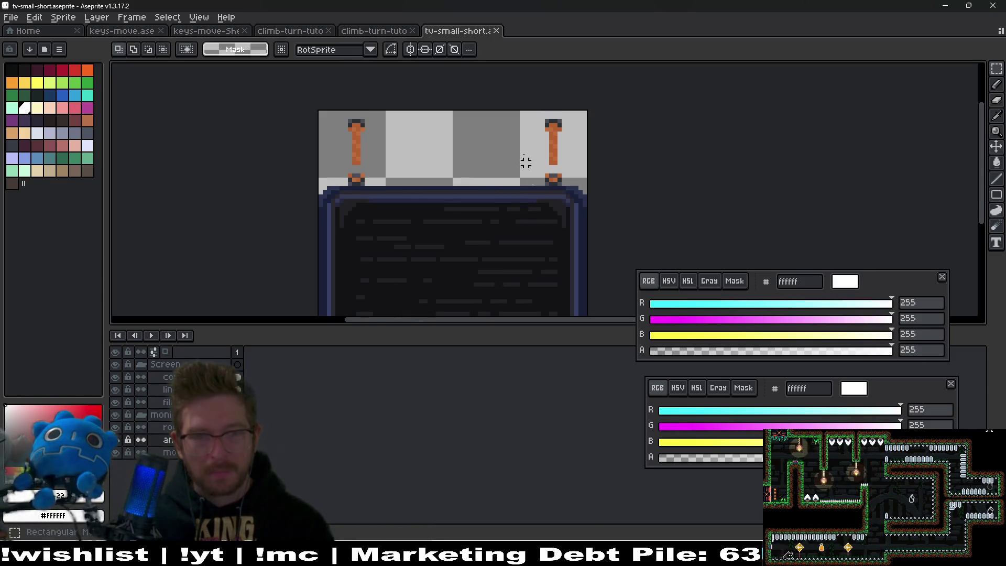
drag(328, 104, 586, 134)
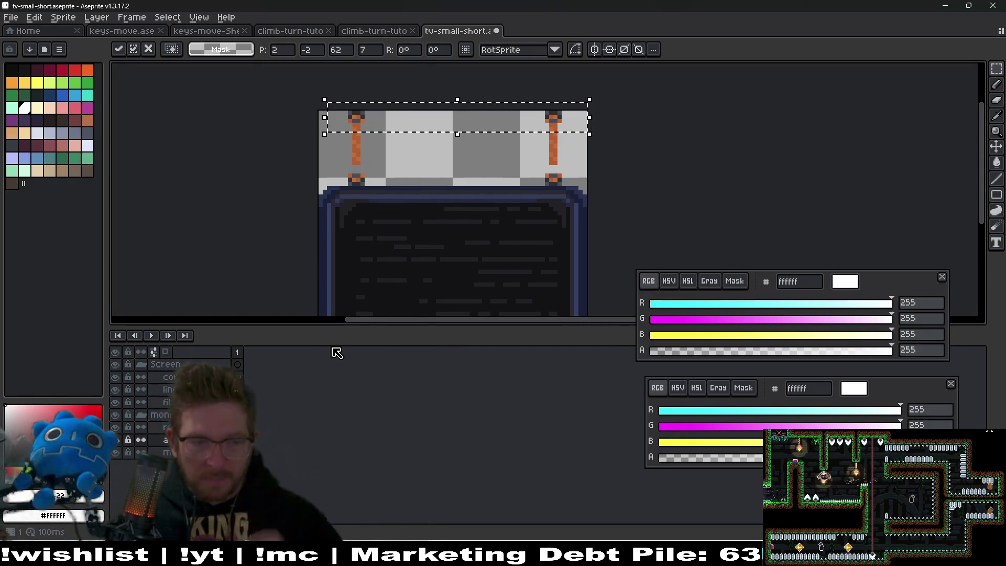
click(168, 427)
click(378, 133)
drag(321, 116, 581, 188)
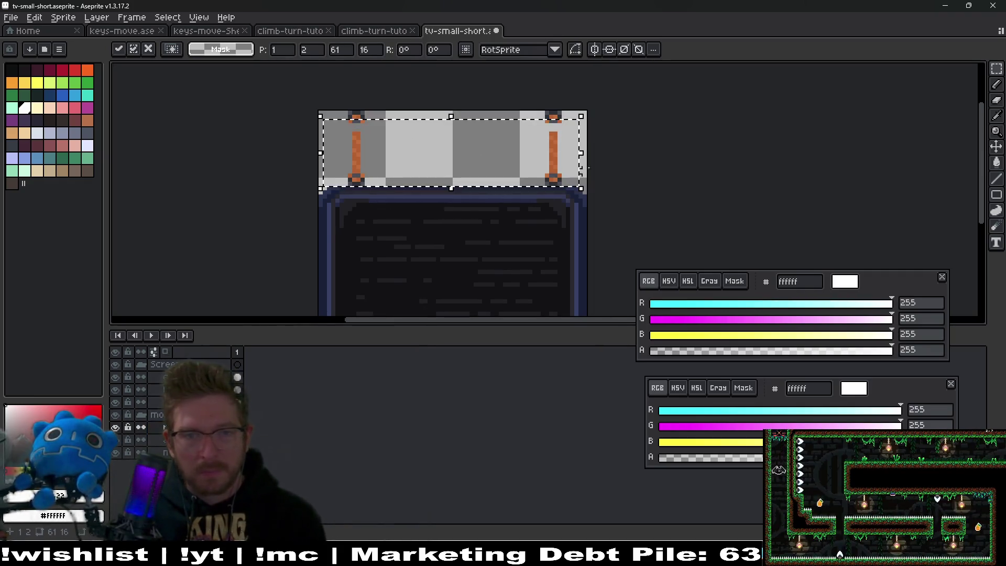
click(597, 157)
scroll(559, 157, up, 2)
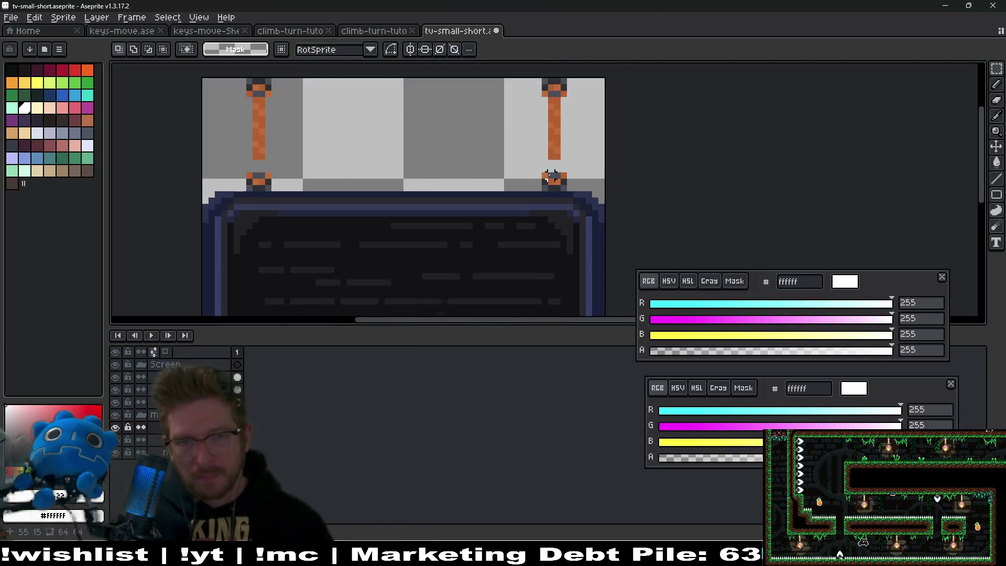
drag(558, 157, 564, 182)
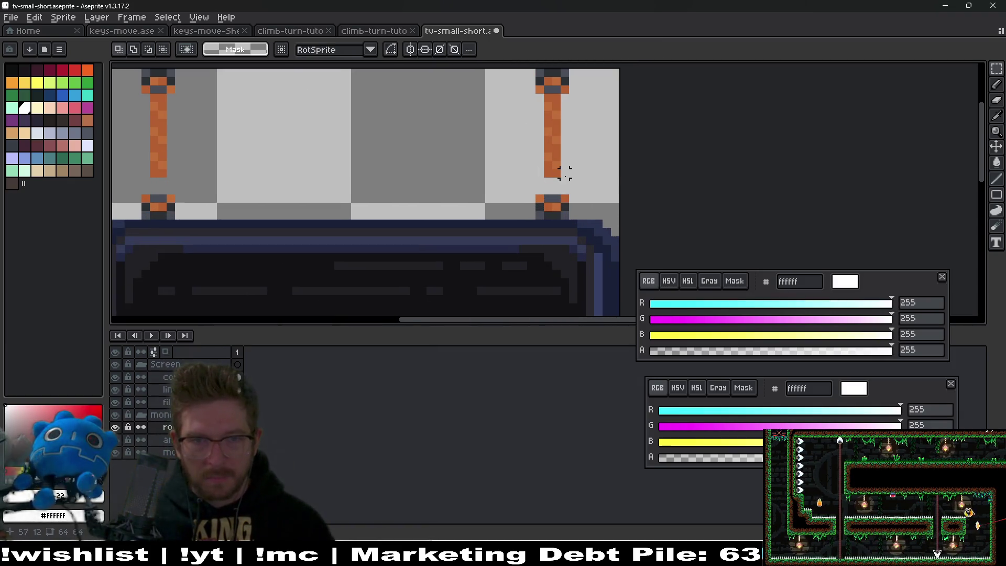
- Paint a pixel at the right strap's end and set light/dark strap oranges with horizontal symmetry on
key(i)
scroll(563, 175, up, 2)
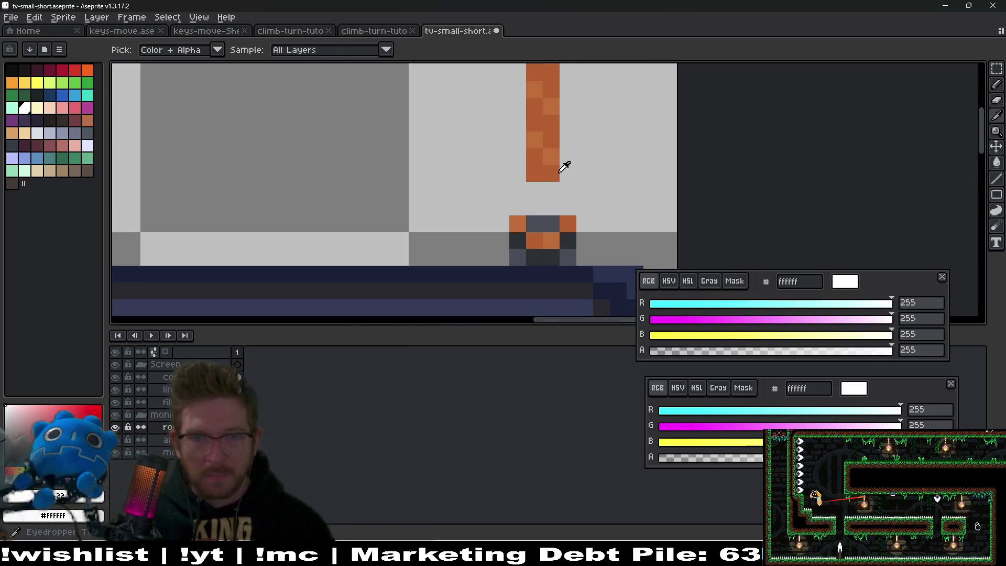
key(b)
click(551, 180)
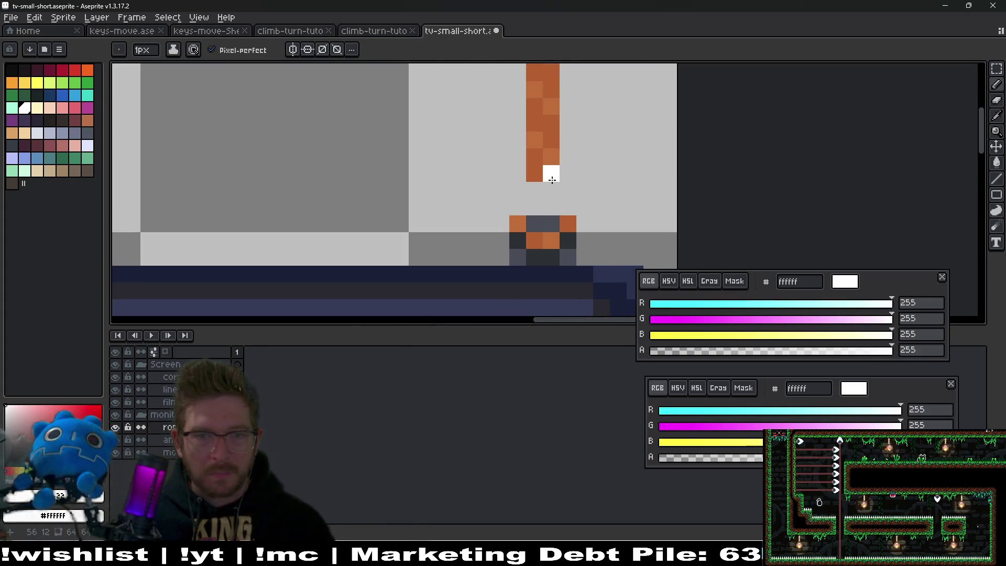
key(i)
click(556, 155)
right_click(557, 162)
key(b)
click(293, 49)
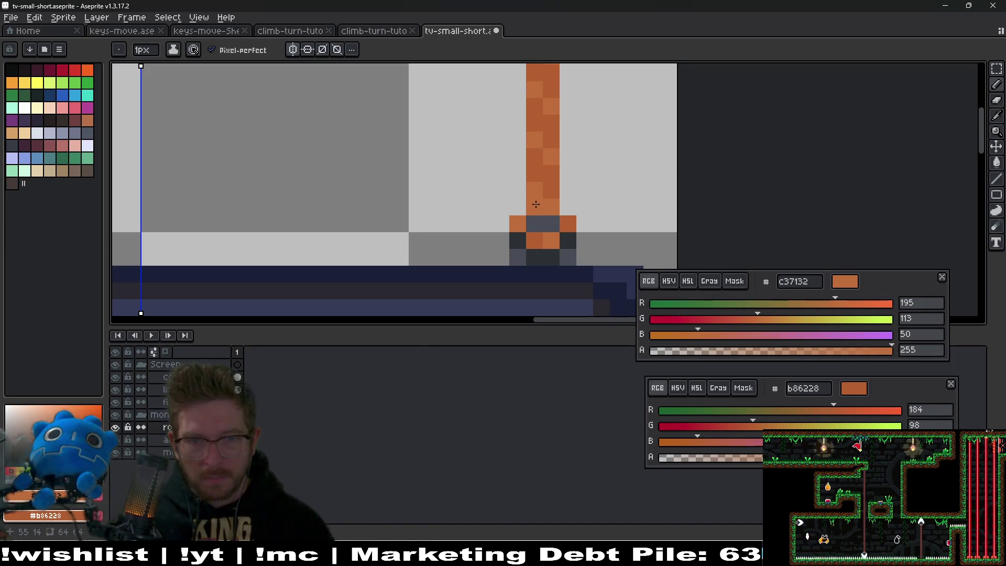
scroll(562, 224, down, 4)
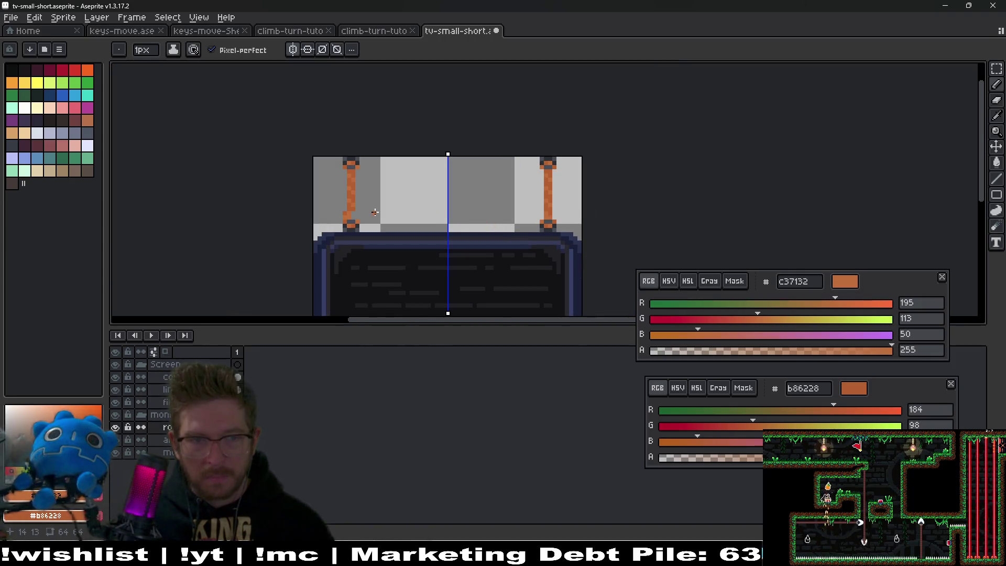
scroll(373, 212, up, 2)
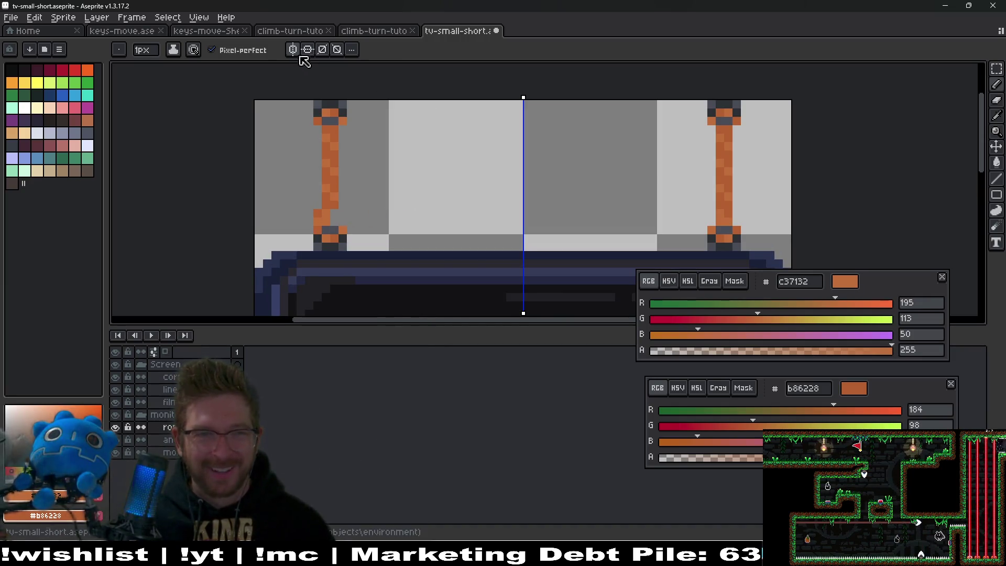
- Shift the left strap's lower end and top each one pixel left
key(m)
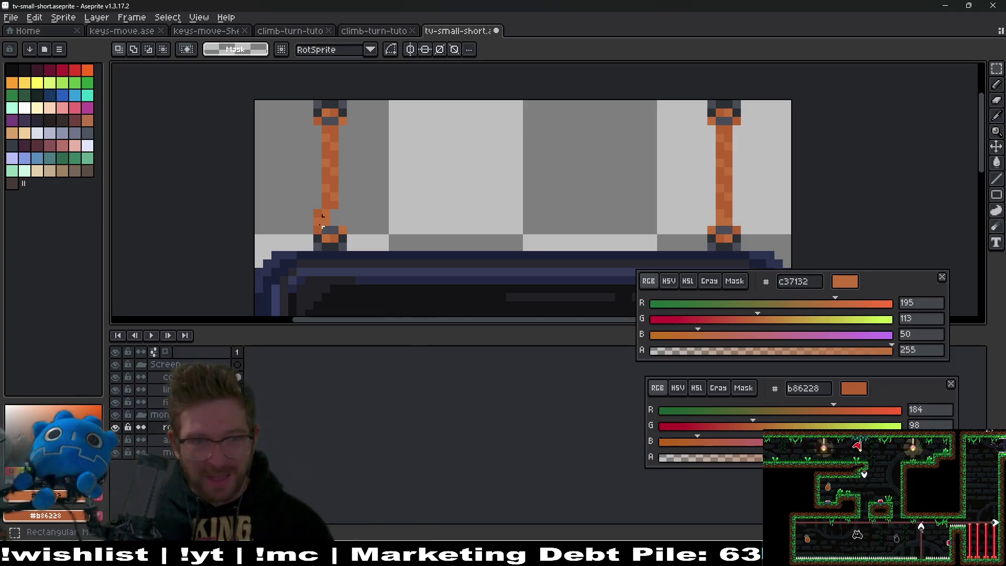
mouse_move(323, 127)
mouse_down()
mouse_move(359, 175)
mouse_move(362, 212)
mouse_up()
click(436, 178)
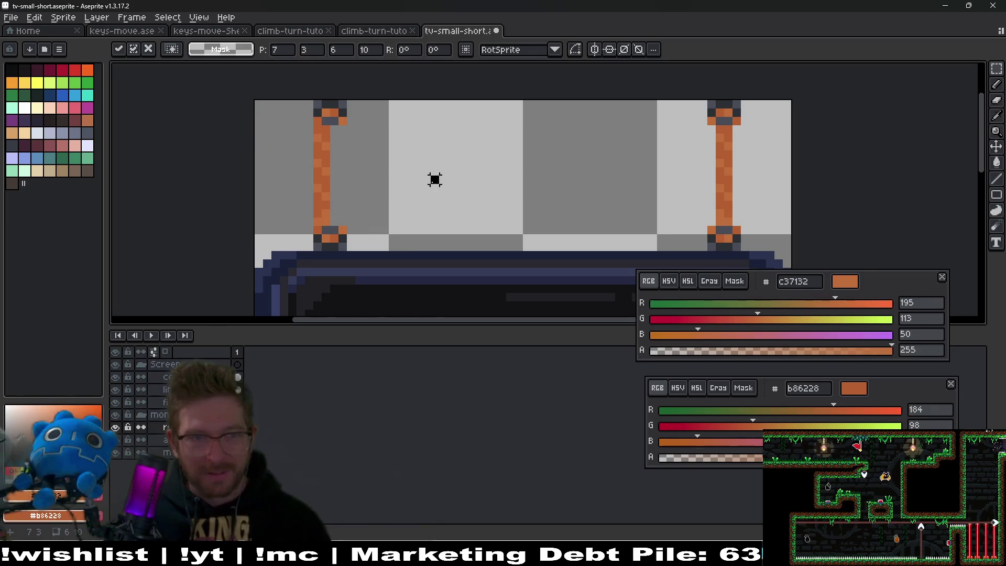
drag(278, 209, 374, 268)
key(Left)
click(418, 135)
drag(386, 100, 291, 130)
key(Left)
click(335, 204)
scroll(333, 204, up, 1)
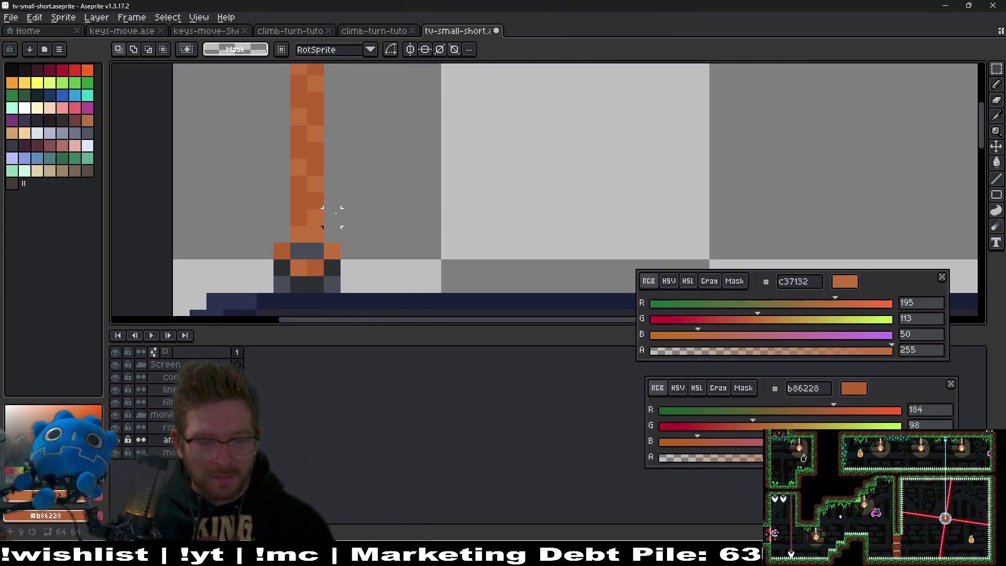
- Pick the darker orange b86228, undo the stray pixel and clear the selection
key(i)
key(b)
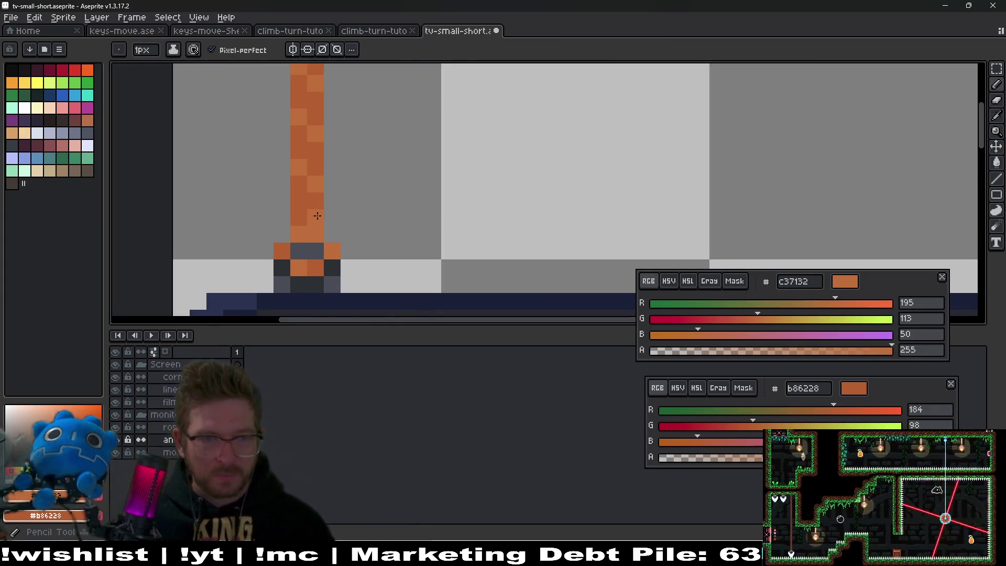
key(i)
click(317, 212)
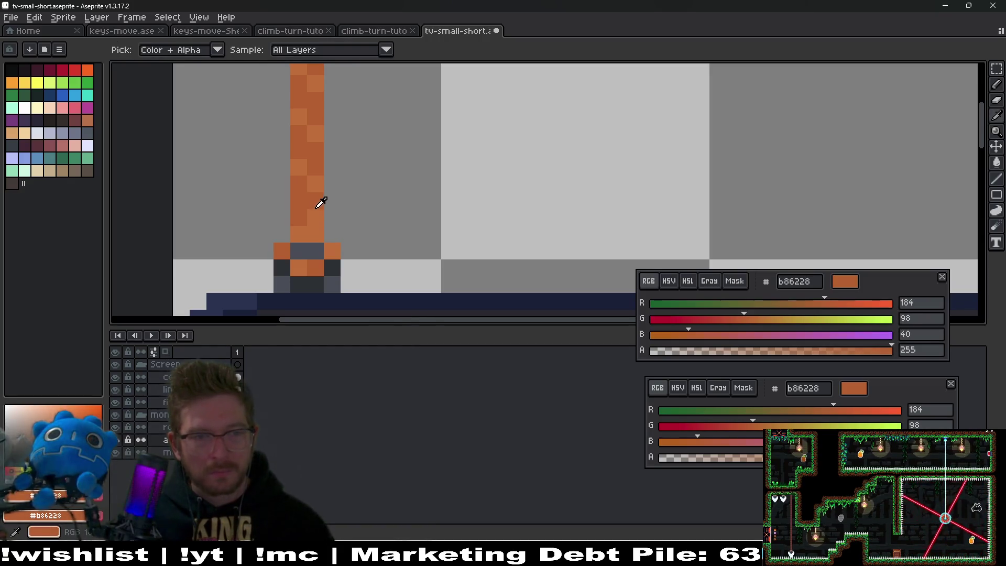
key(b)
key(ctrl+z)
scroll(443, 218, down, 4)
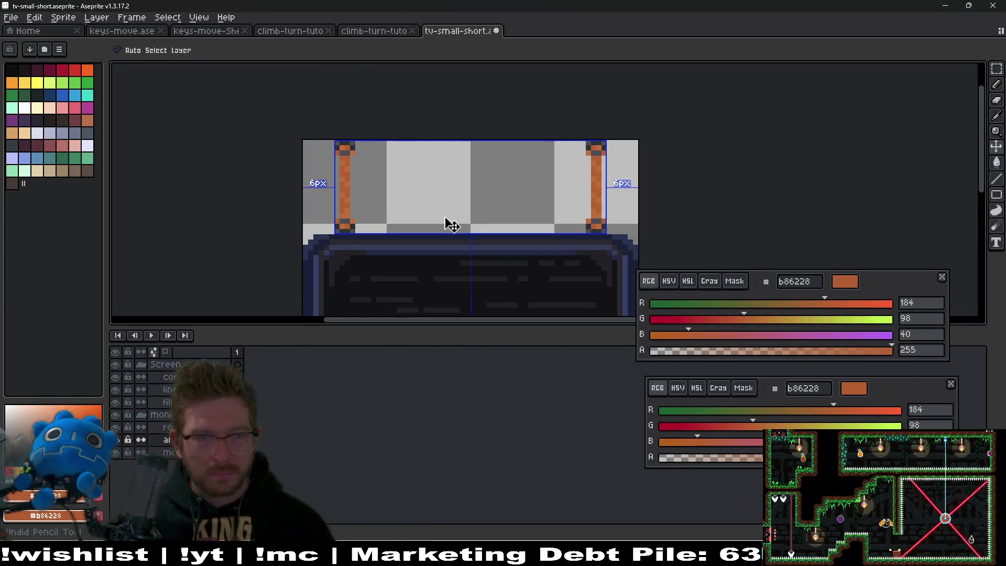
key(b)
key(ctrl+d)
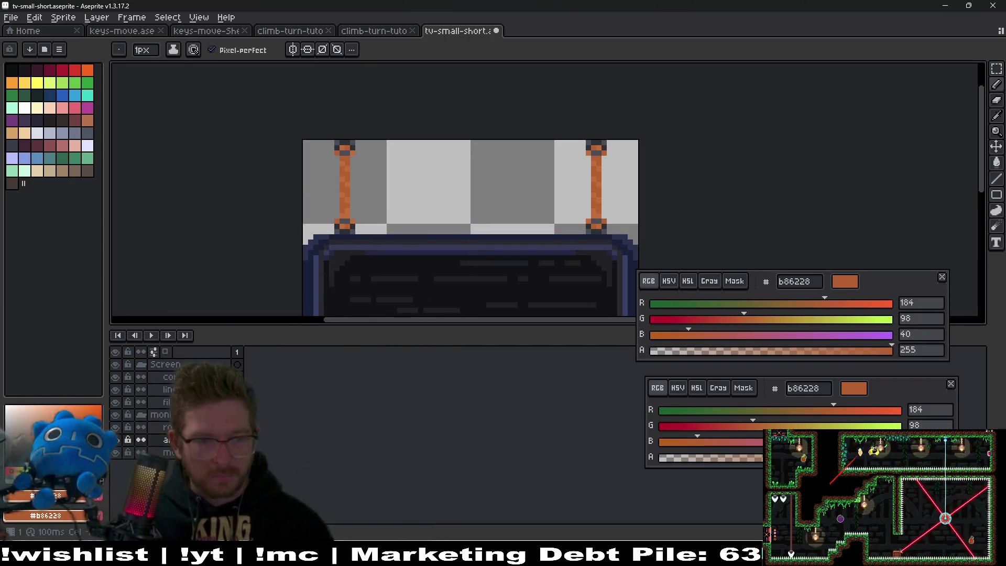
scroll(310, 233, up, 3)
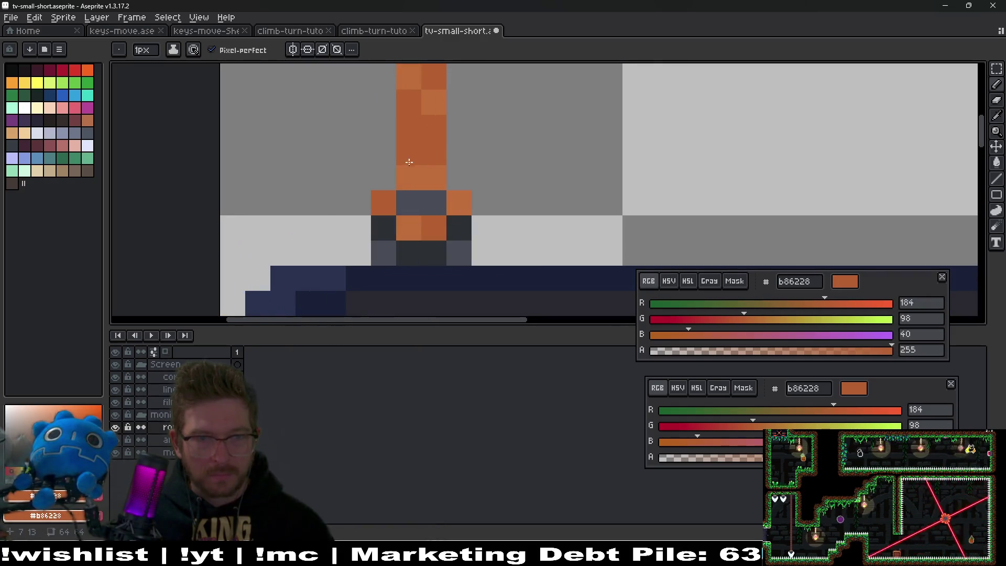
- Erase the rope's bottom pixels and sample the lighter orange c37132 from the rope
key(e)
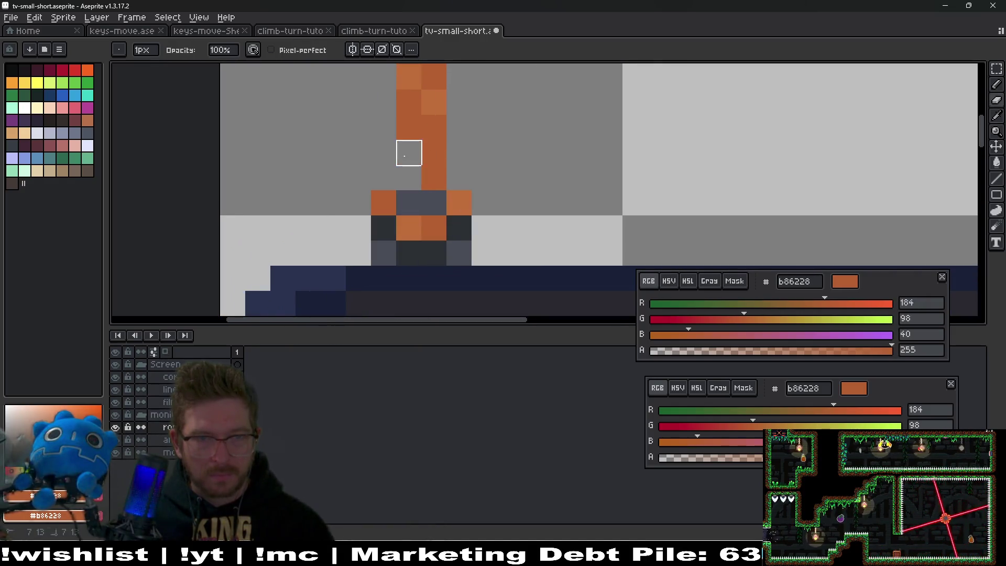
drag(434, 179, 430, 215)
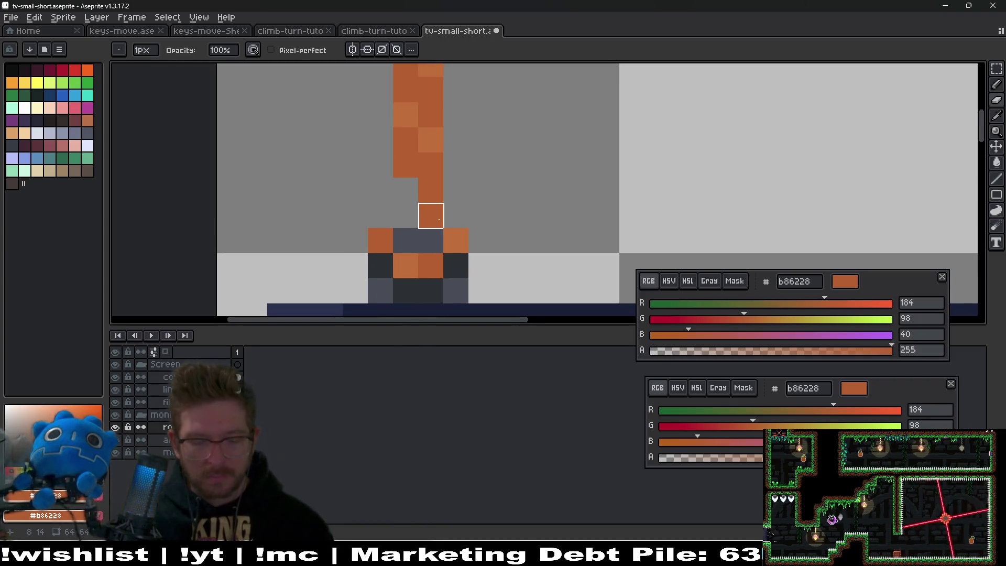
key(i)
click(431, 141)
key(b)
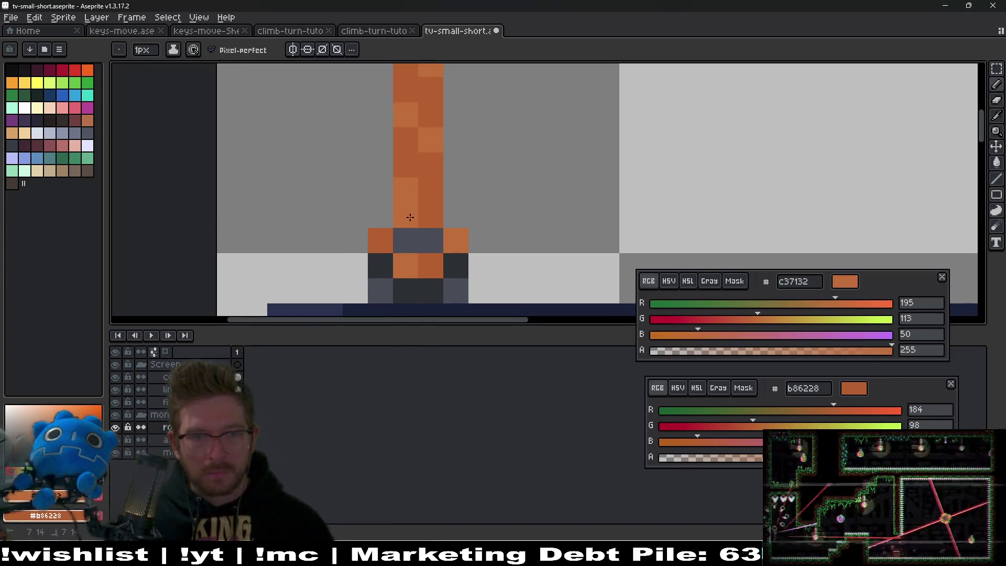
- Recentre the TV sprite and save the file
scroll(567, 197, down, 5)
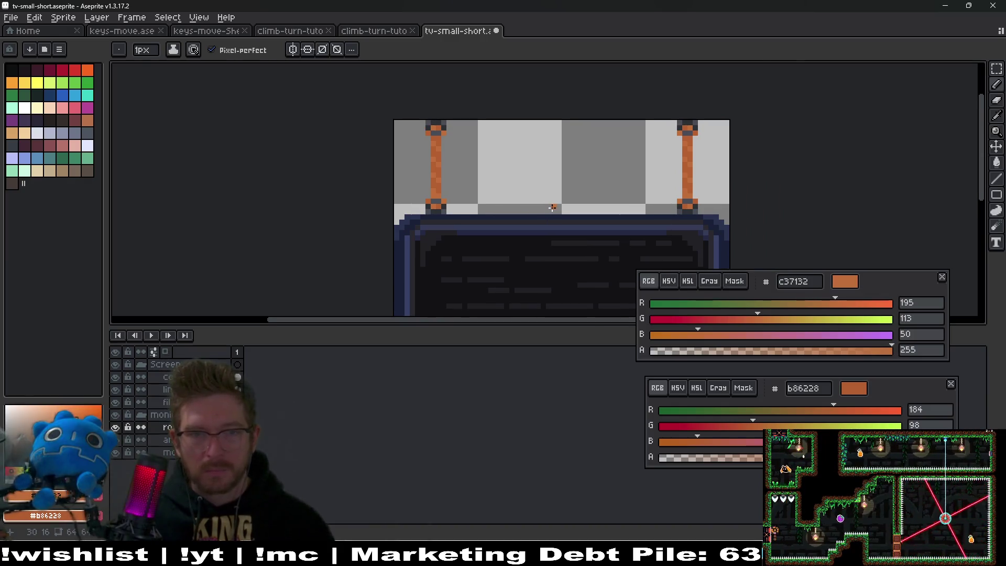
scroll(571, 175, down, 1)
drag(608, 173, 534, 139)
key(ctrl+s)
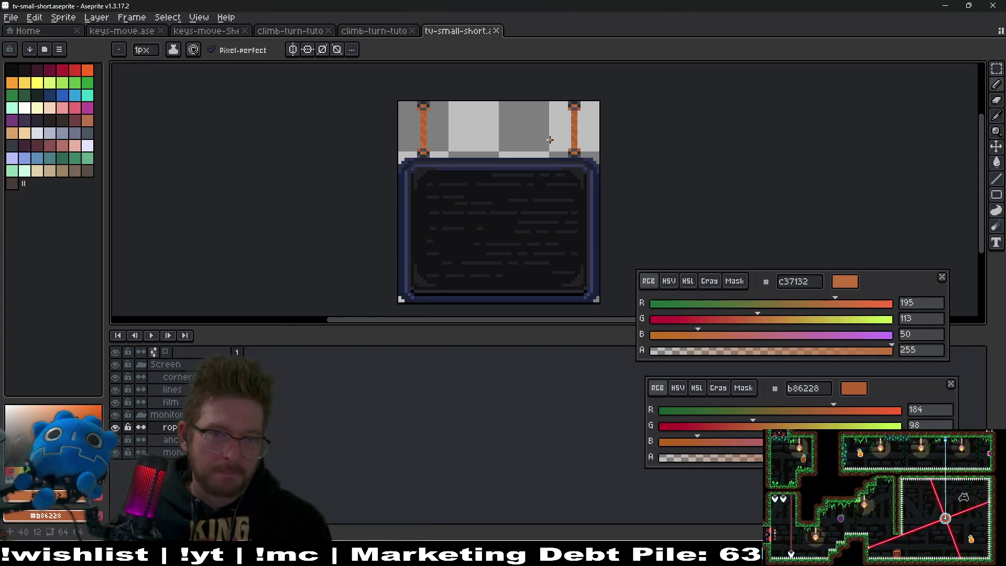
- Undo the accidental rope transformation and drop the selection around the left rope
scroll(550, 139, up, 2)
mouse_move(624, 188)
mouse_down()
mouse_move(639, 147)
mouse_move(582, 207)
mouse_up()
key(ctrl)
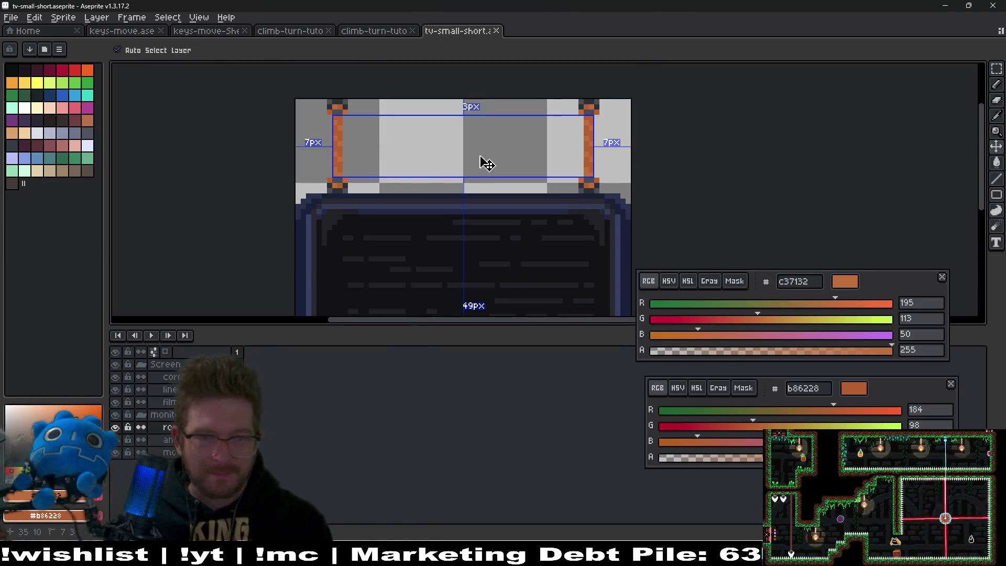
key(ctrl+z)
key(ctrl+z)
key(ctrl+z)
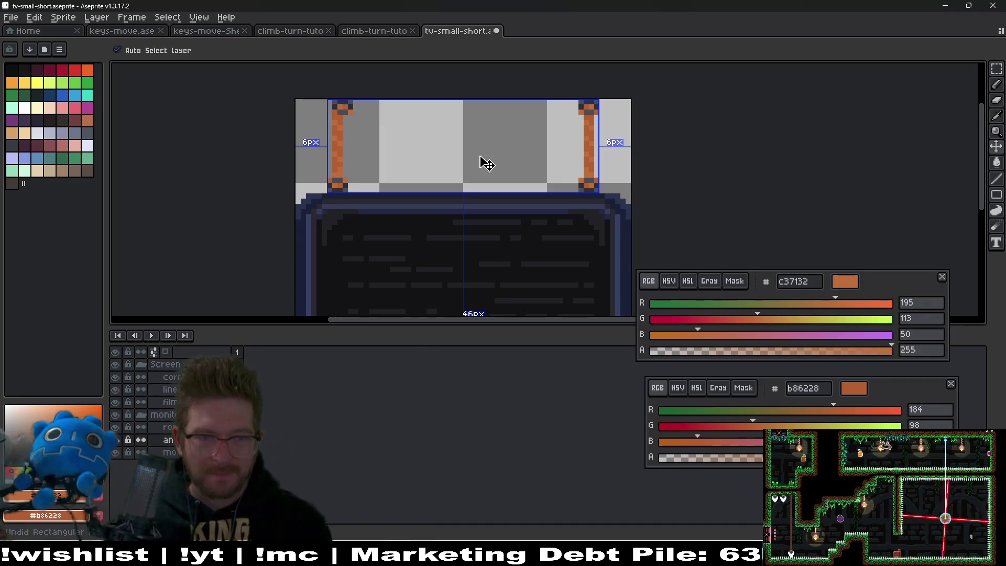
key(ctrl+d)
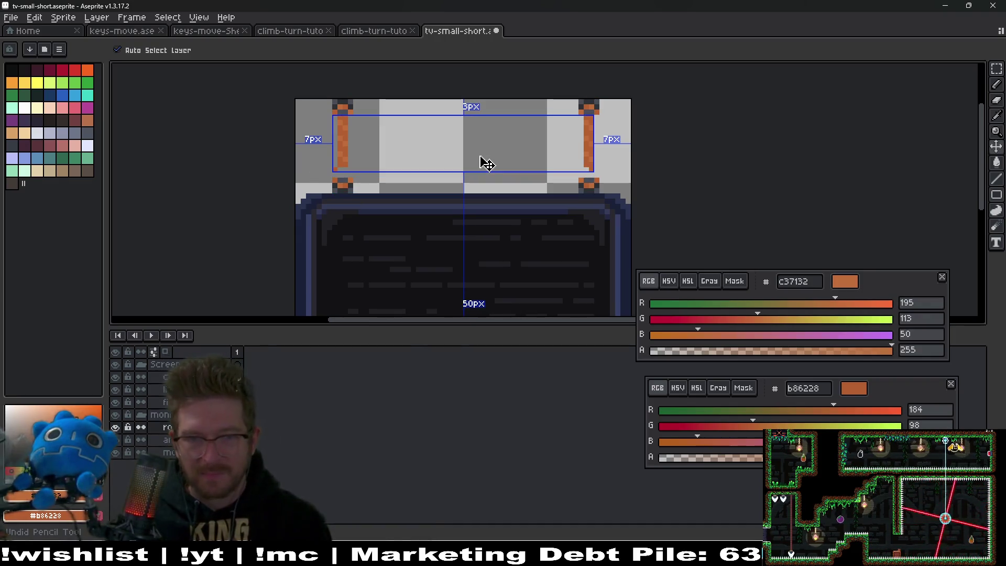
- On the layer below the ropes, nudge the left rope post one pixel left
key(alt+Down)
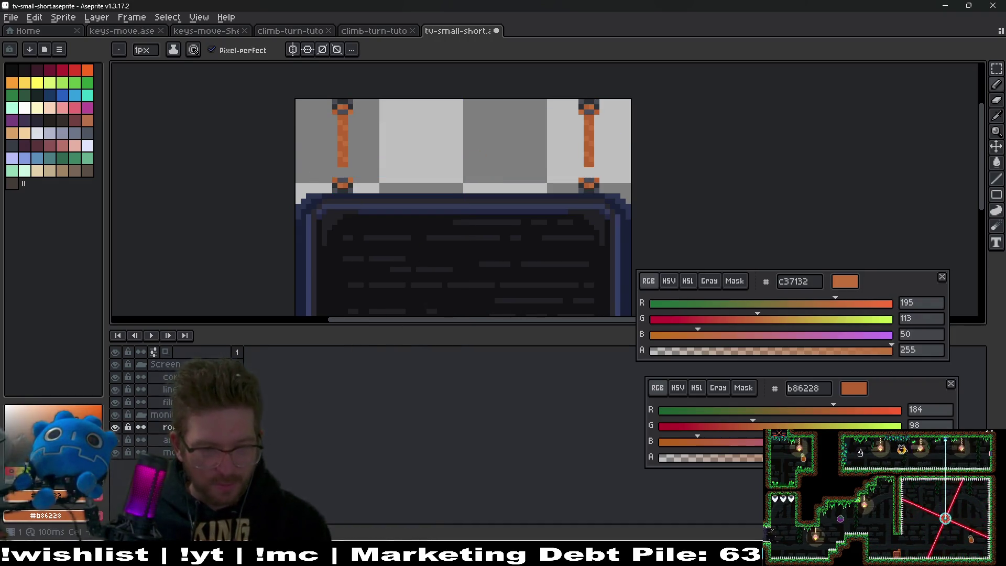
key(m)
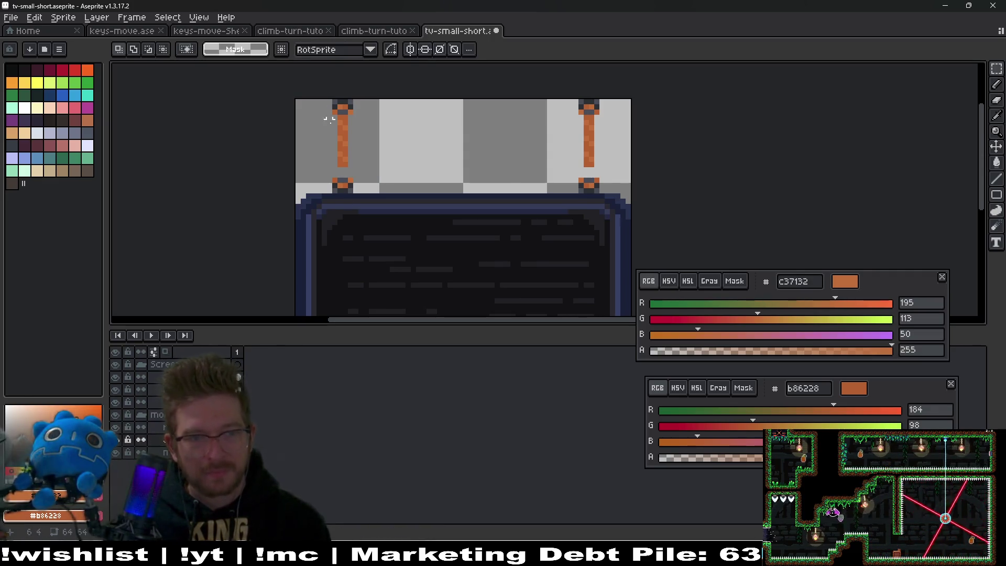
drag(303, 91, 398, 204)
key(Left)
key(ctrl+d)
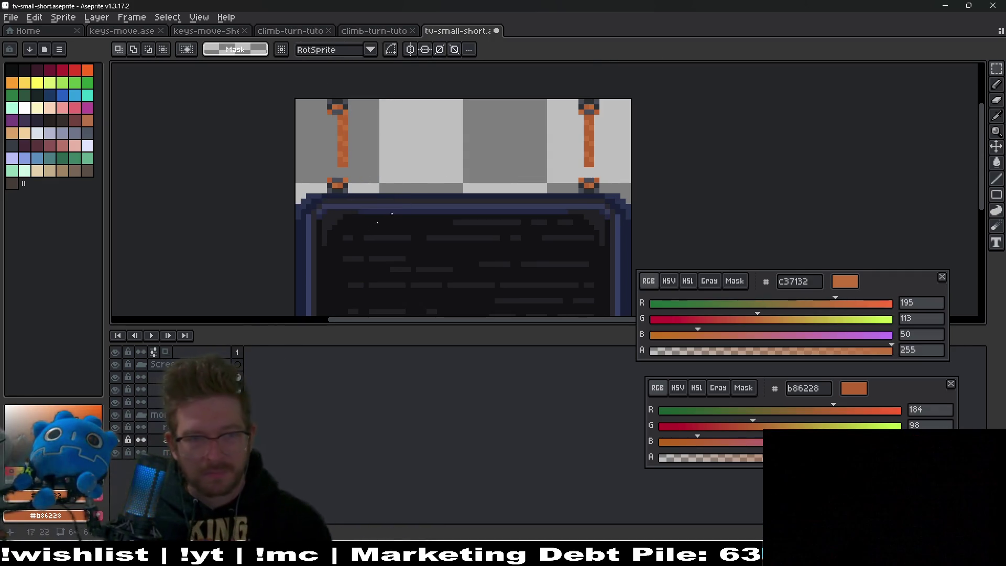
- On the layer above, select the band of lower rope joints across both ropes
key(alt+Up)
drag(307, 99, 412, 189)
key(ctrl+d)
drag(314, 170, 372, 207)
key(ctrl+d)
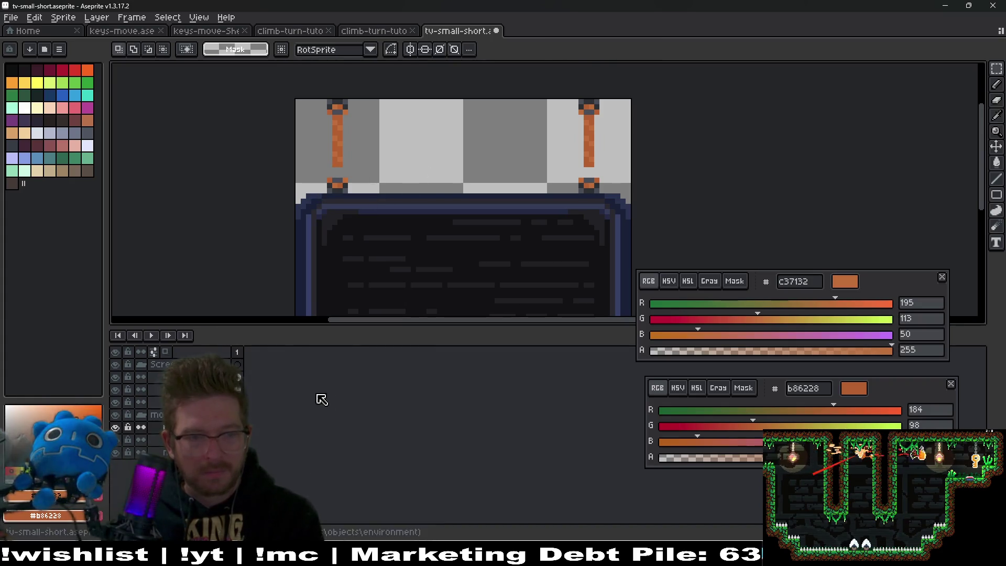
mouse_move(308, 169)
mouse_down()
mouse_move(636, 213)
mouse_move(628, 209)
mouse_up()
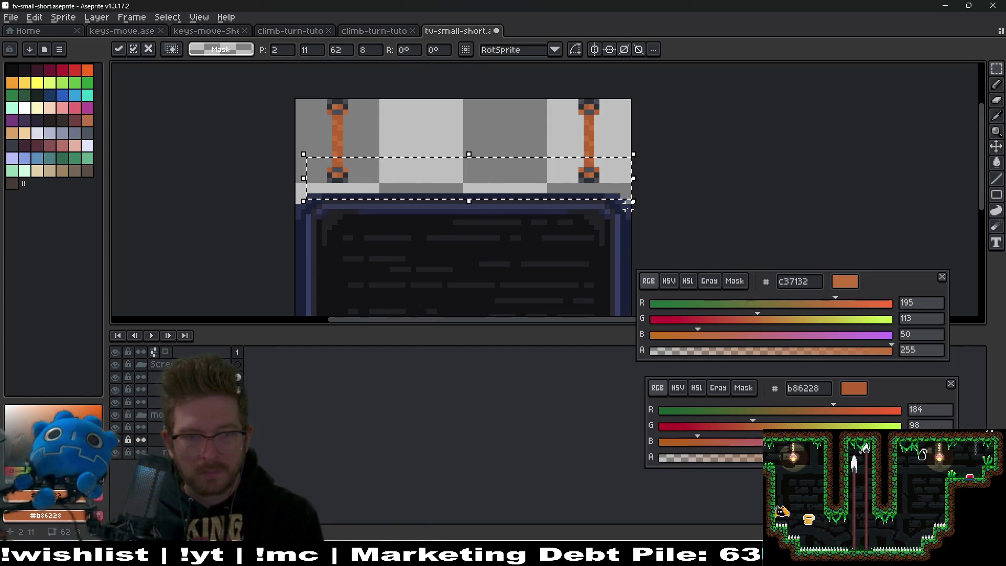
- Hide the Screen layer group and raise the TV's top edge two pixels
key(ctrl+d)
scroll(600, 184, up, 1)
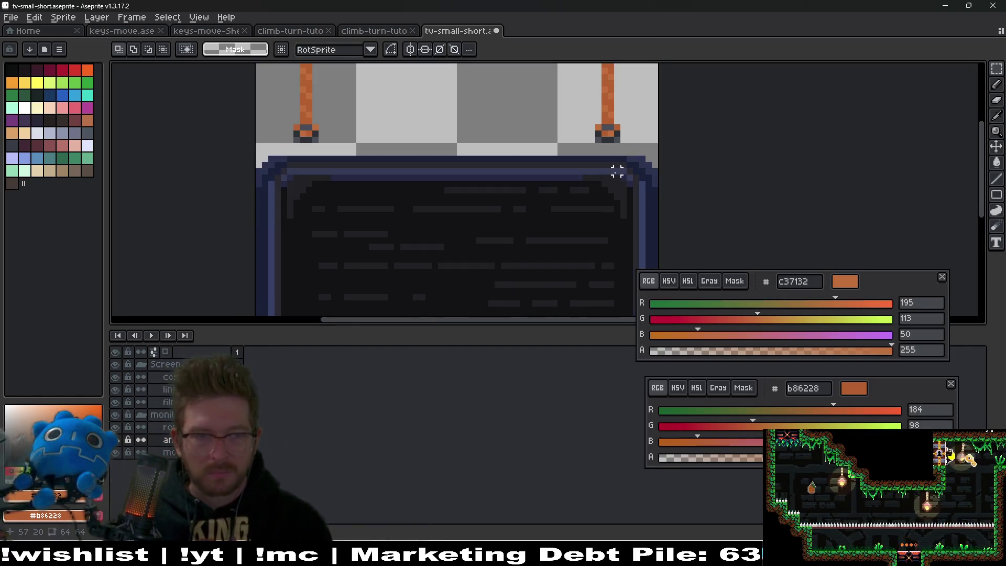
scroll(416, 217, down, 1)
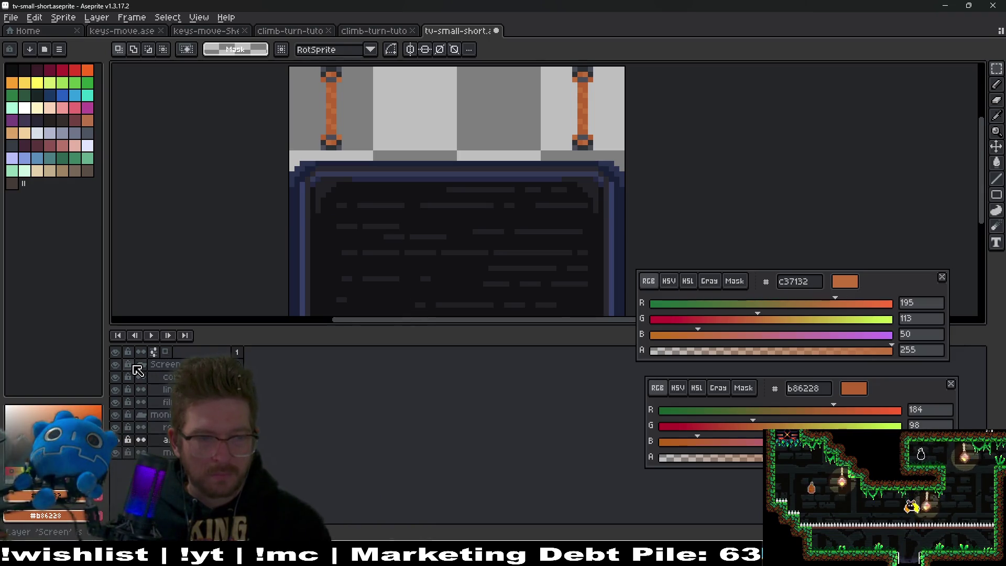
click(115, 365)
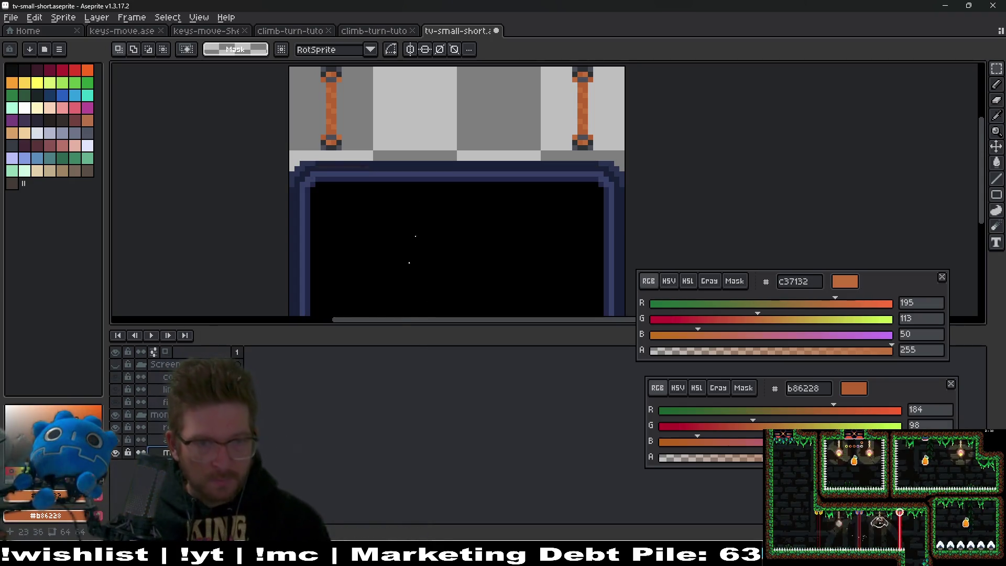
drag(276, 150, 644, 225)
key(Up)
key(Up)
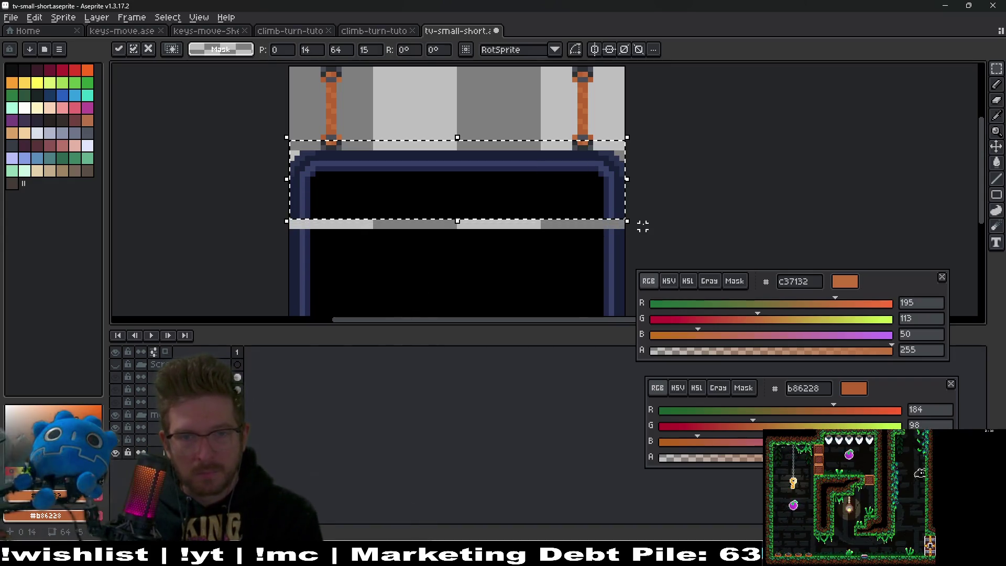
key(Return)
- Delete the leftover grey line under the TV top
mouse_move(288, 244)
mouse_down()
mouse_move(643, 247)
mouse_move(635, 240)
mouse_up()
key(Delete)
key(ctrl+d)
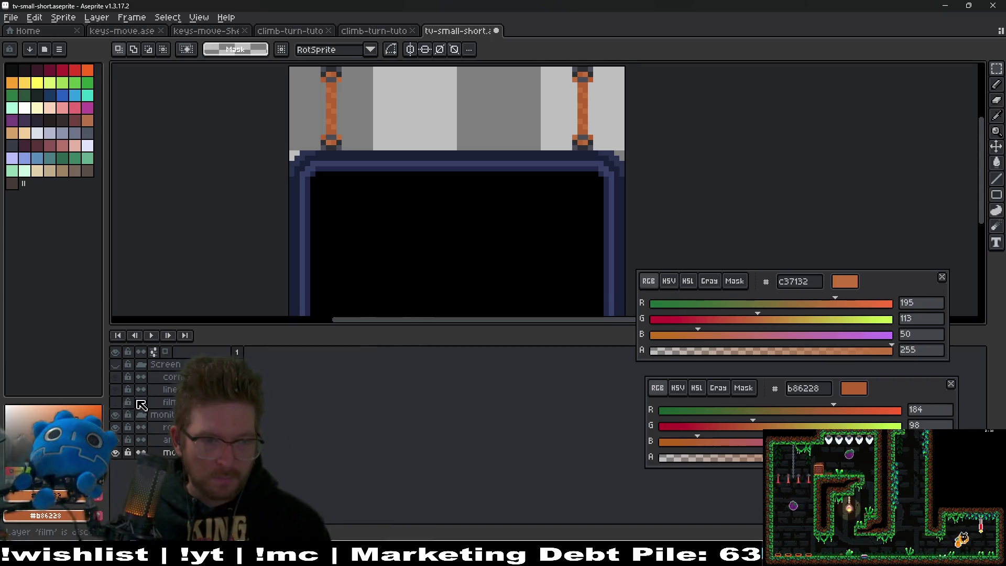
- Show Screen and film layers, hide corners and lines, and clear the TV frame's bottom strip
click(114, 364)
click(115, 389)
click(115, 377)
click(118, 402)
scroll(403, 267, down, 3)
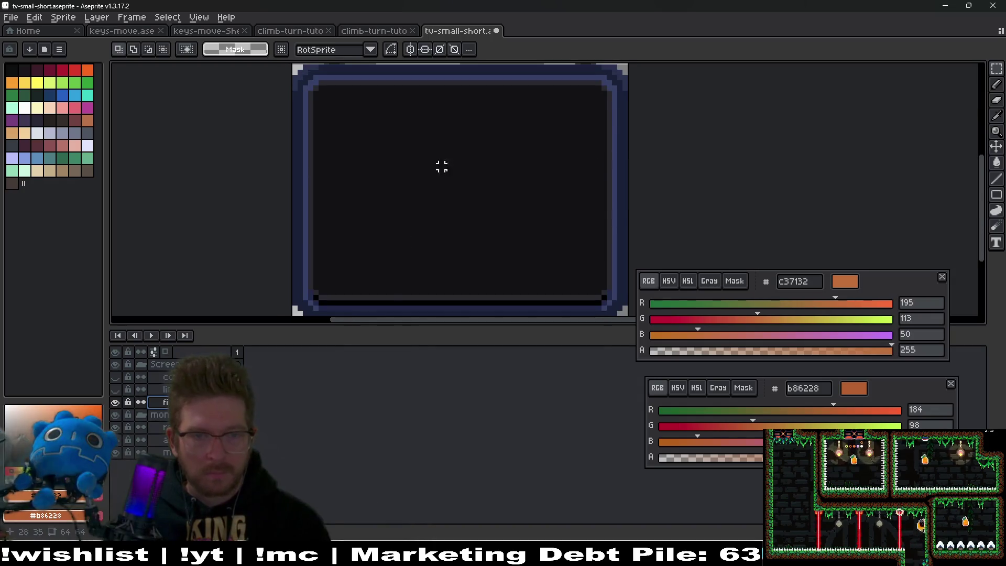
drag(304, 276, 623, 307)
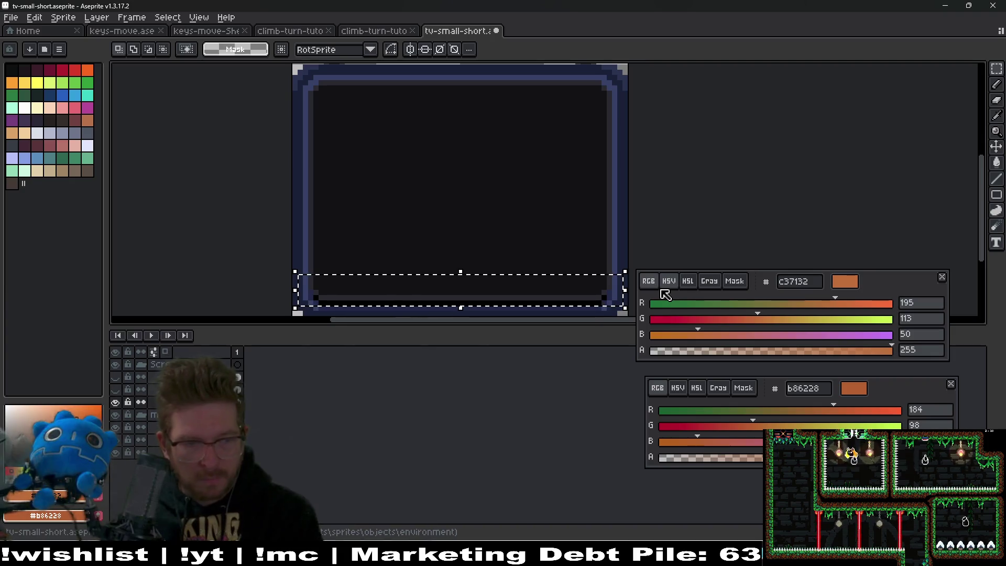
key(Delete)
key(ctrl+d)
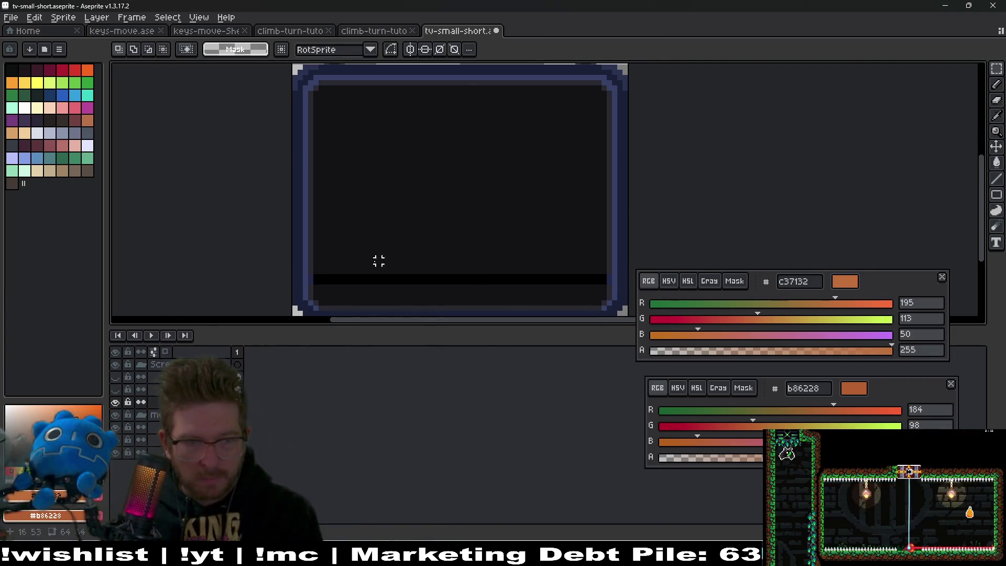
- Move the dark band near the screen bottom down two pixels and the lower screen part down one
scroll(361, 266, up, 1)
mouse_move(277, 267)
mouse_down()
mouse_move(759, 251)
mouse_move(759, 282)
mouse_up()
scroll(469, 215, down, 1)
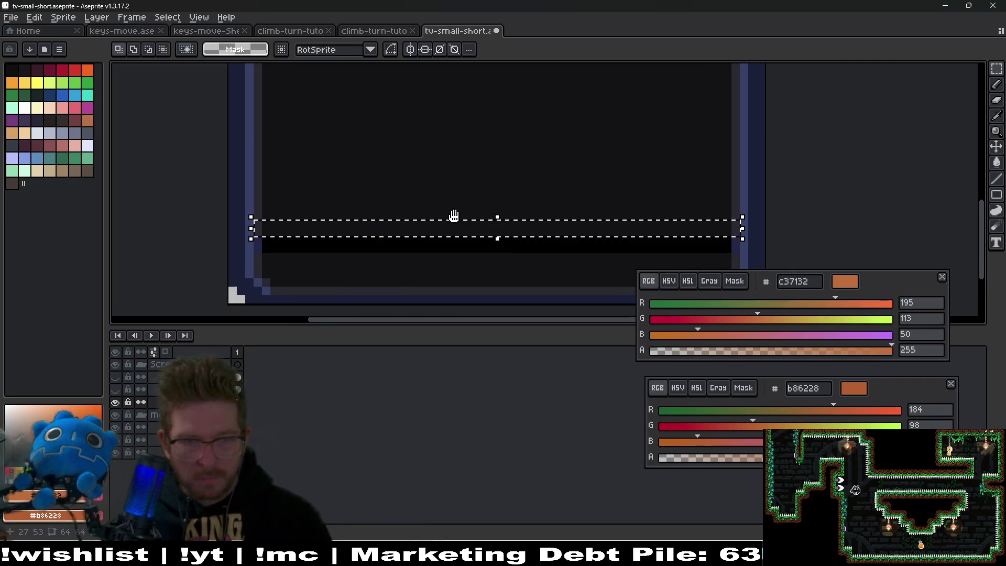
key(Down)
key(Down)
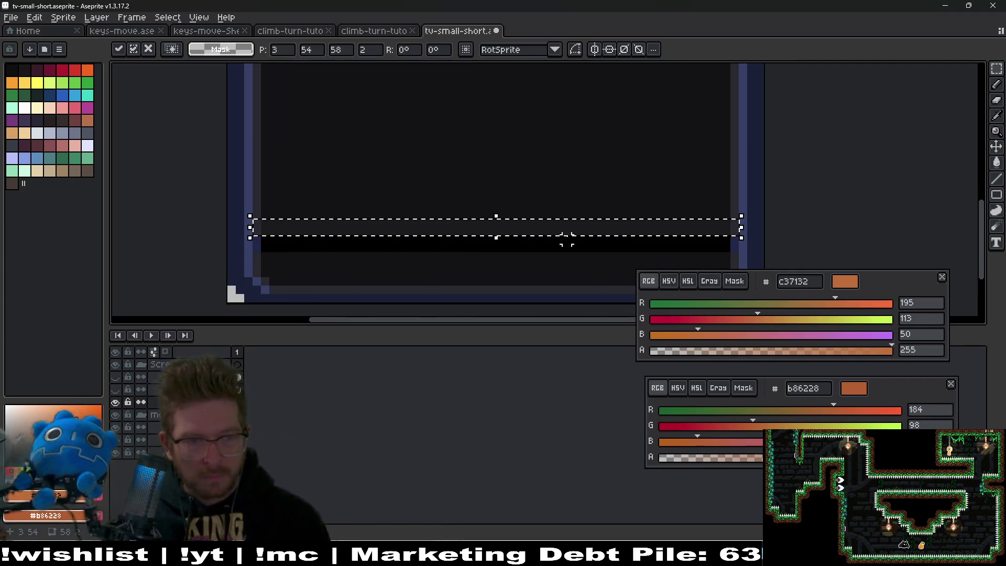
key(ctrl+d)
scroll(571, 238, down, 3)
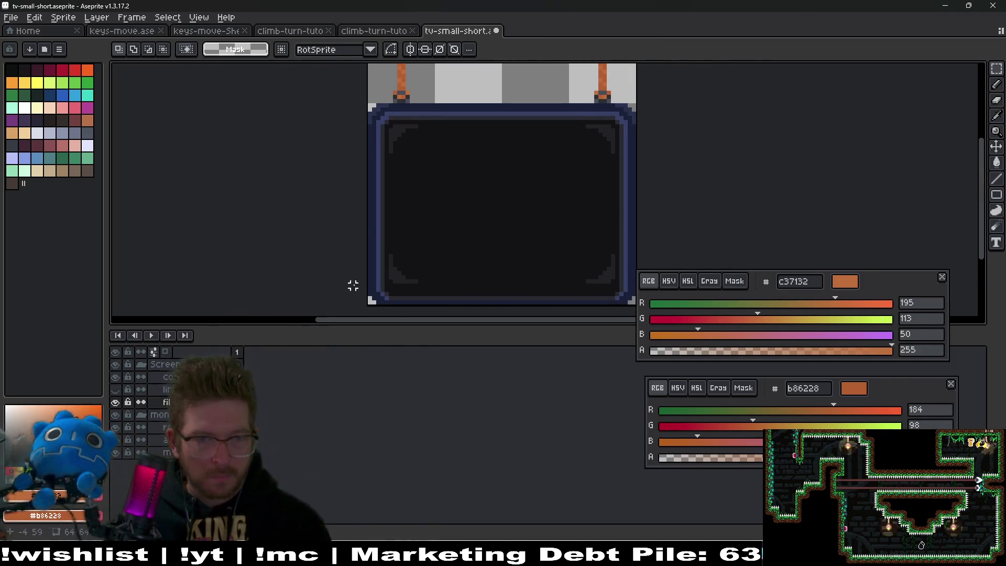
mouse_move(479, 259)
mouse_down()
mouse_move(642, 285)
mouse_move(651, 299)
mouse_up()
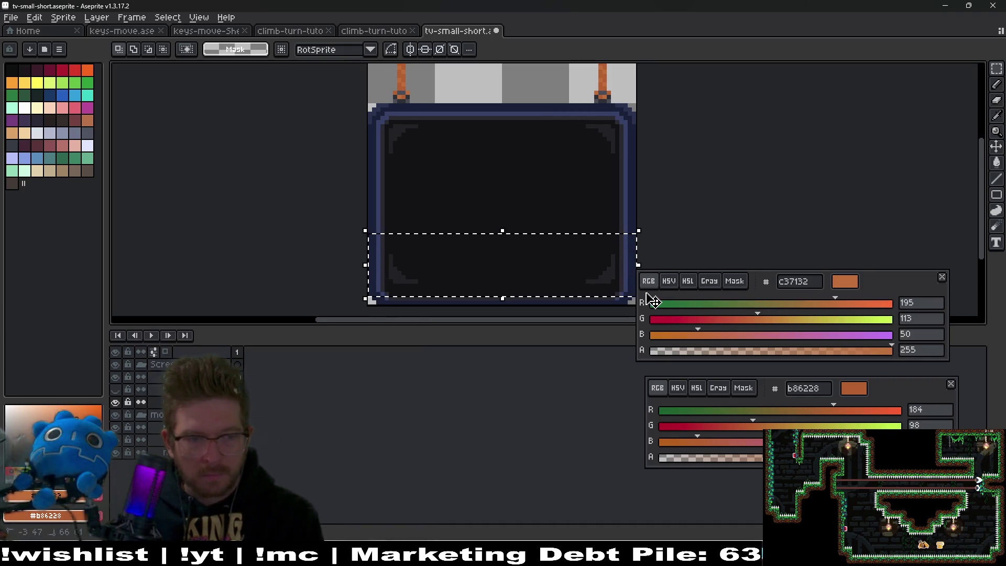
key(Down)
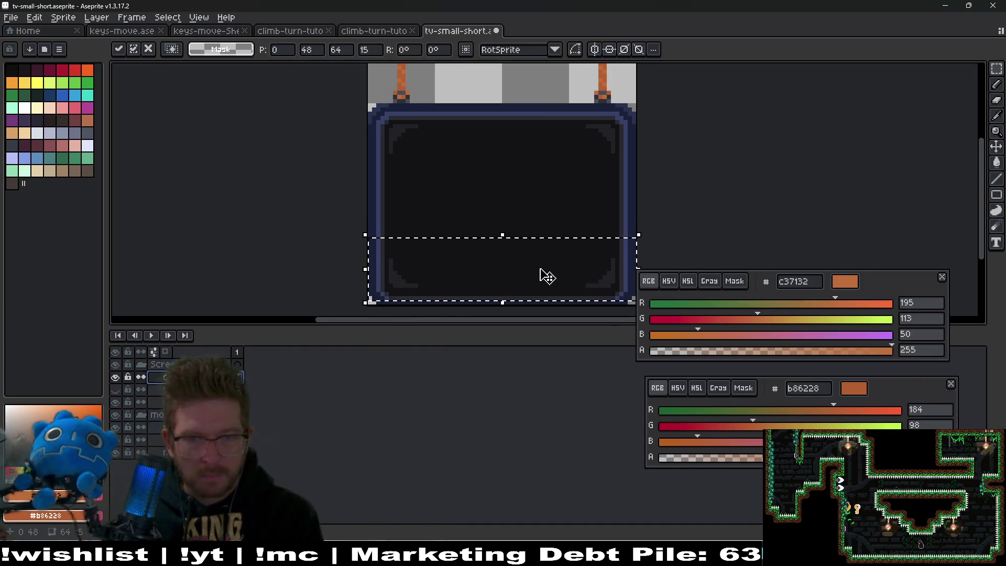
key(ctrl+d)
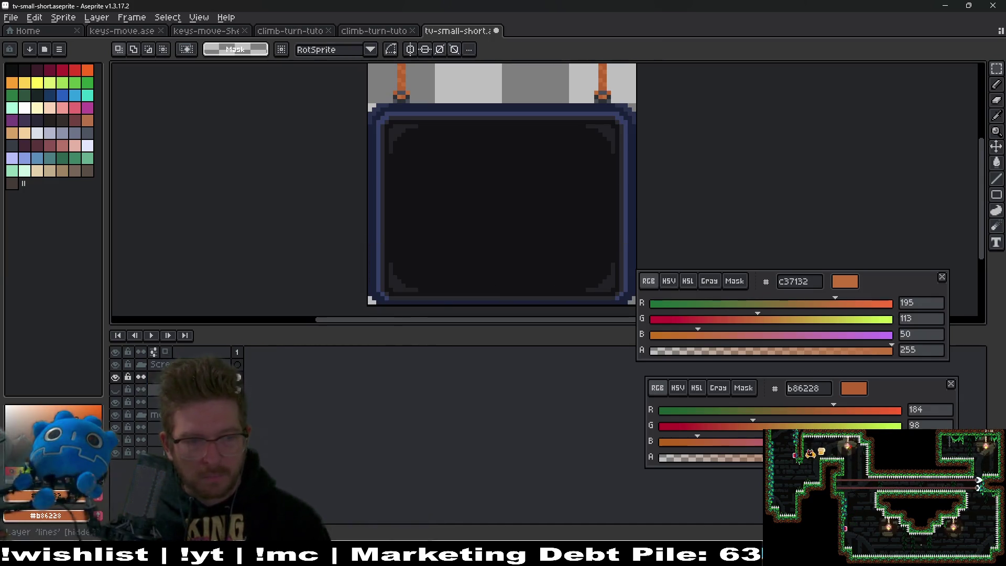
- Show the lines layer, hide the layer behind the text, and sample the dark screen colour
click(116, 390)
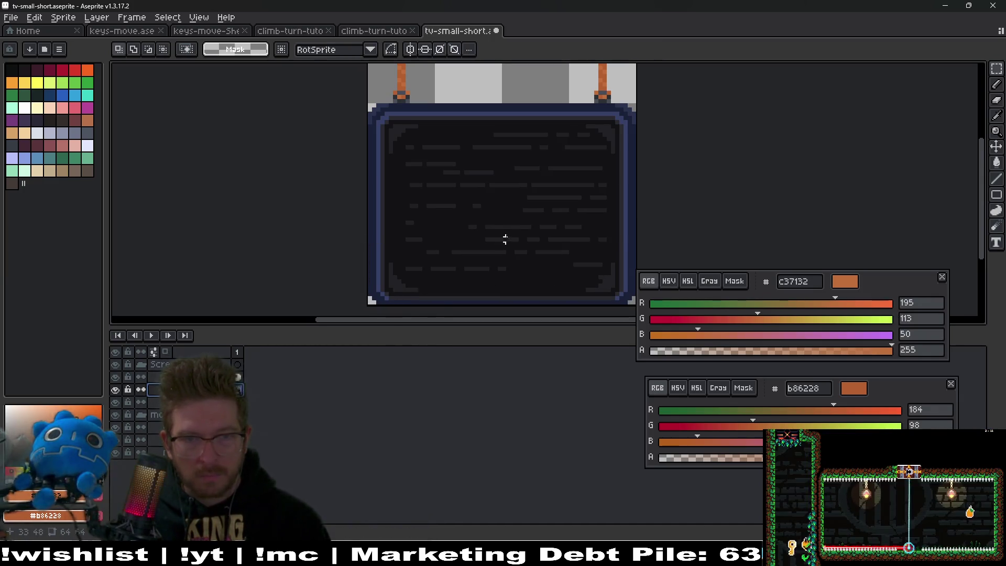
scroll(505, 239, up, 1)
scroll(523, 262, up, 1)
key(i)
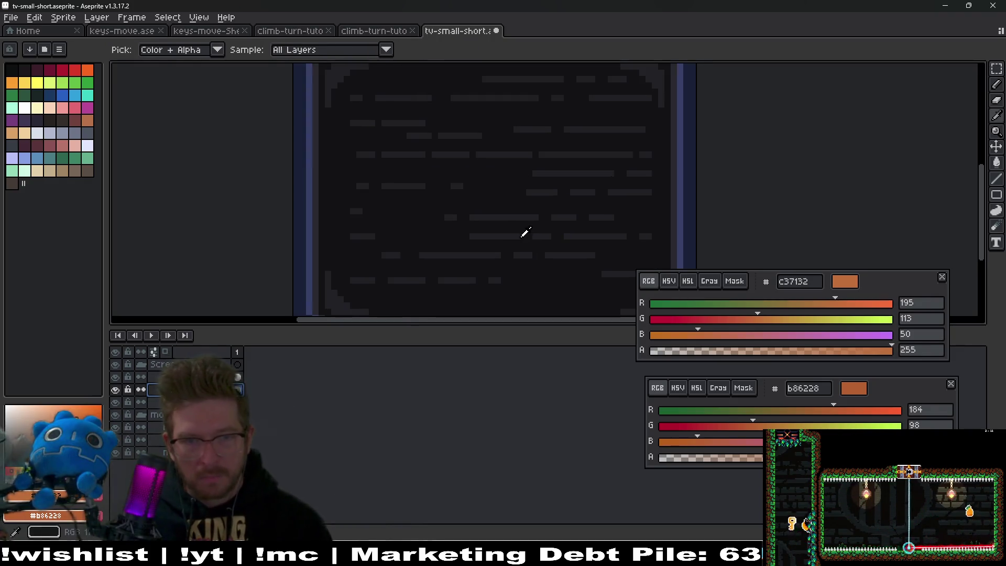
click(115, 401)
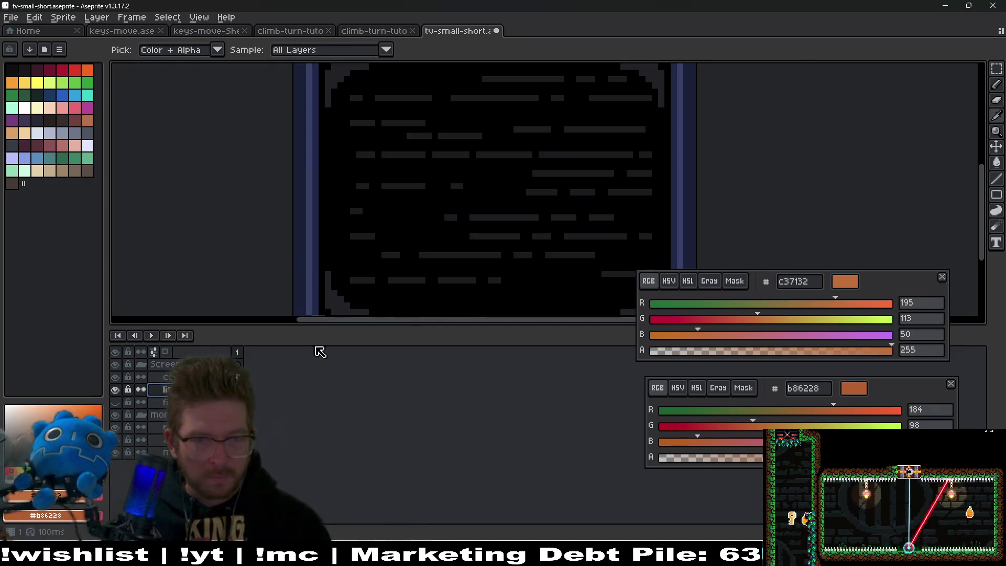
click(495, 251)
key(b)
- Recentre the whole TV sprite and turn the film overlay layer back on
scroll(505, 227, up, 1)
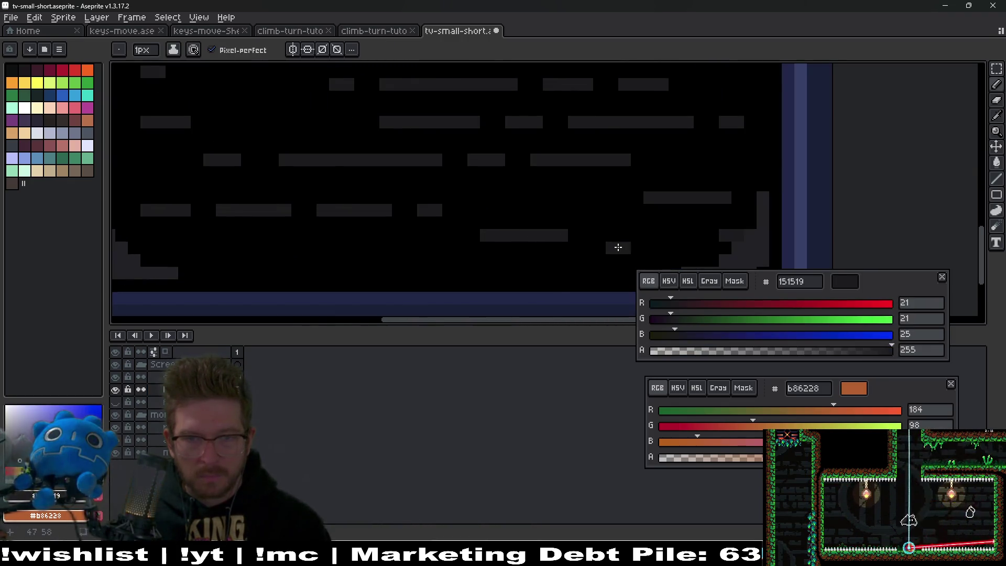
scroll(413, 242, left, 3)
scroll(540, 250, right, 3)
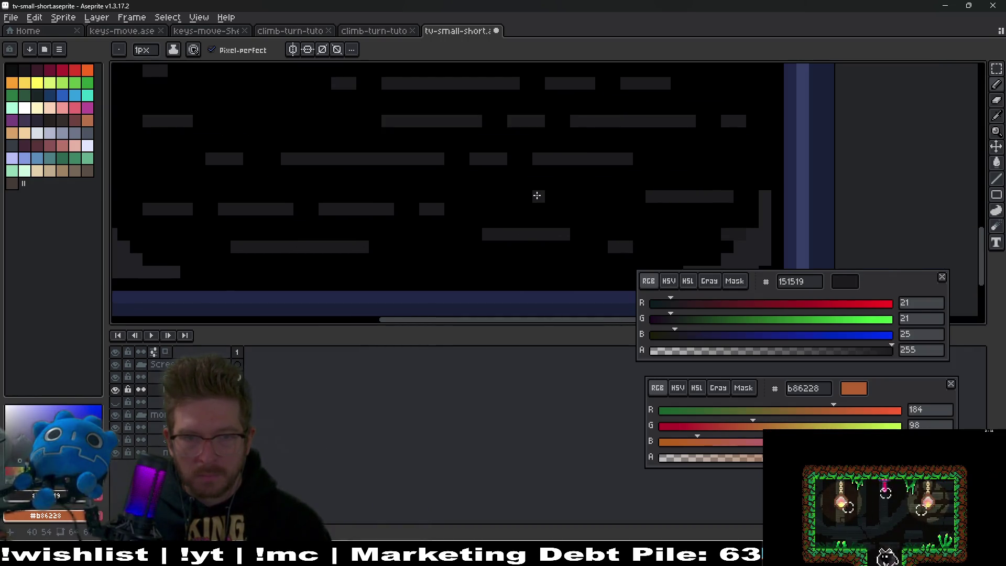
scroll(587, 195, down, 2)
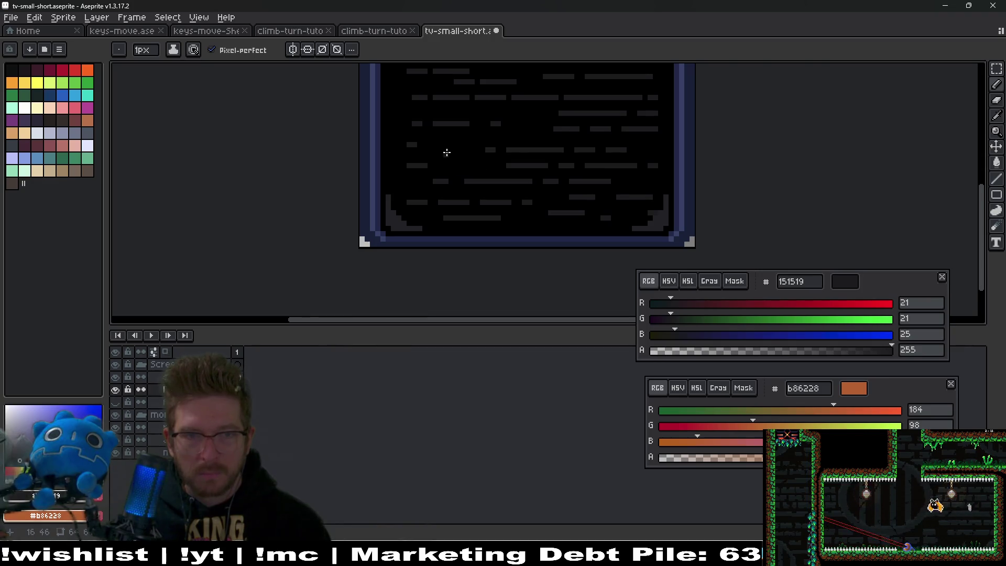
scroll(446, 152, up, 2)
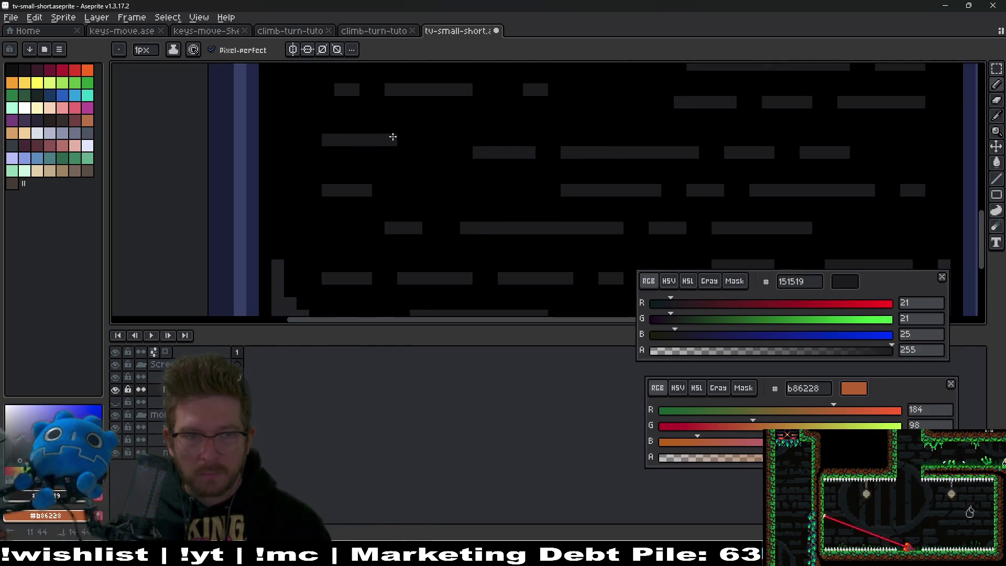
scroll(393, 137, down, 1)
scroll(541, 170, down, 1)
mouse_move(618, 213)
mouse_down()
mouse_move(611, 231)
mouse_move(641, 229)
mouse_up()
click(115, 402)
scroll(603, 199, down, 2)
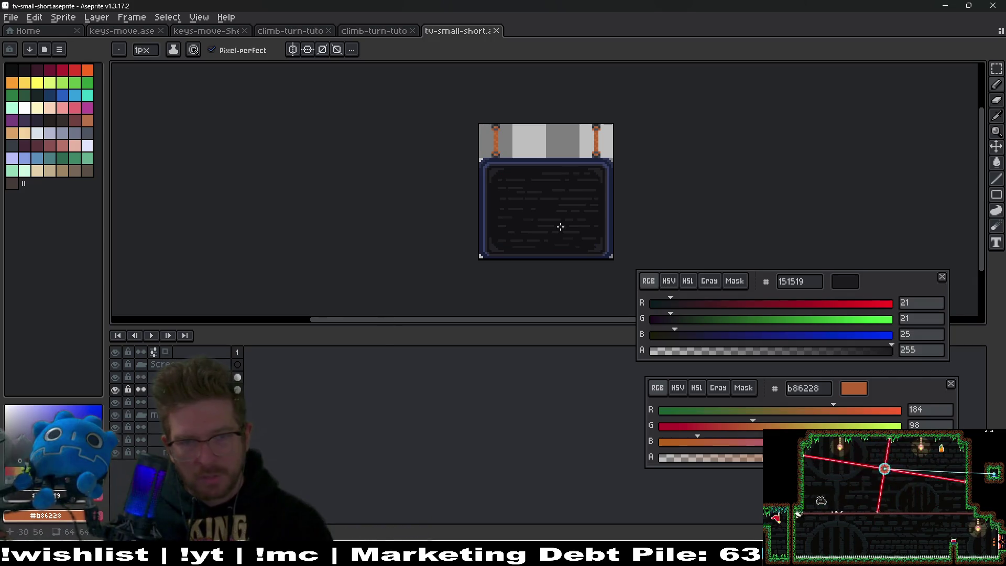
drag(556, 202, 542, 218)
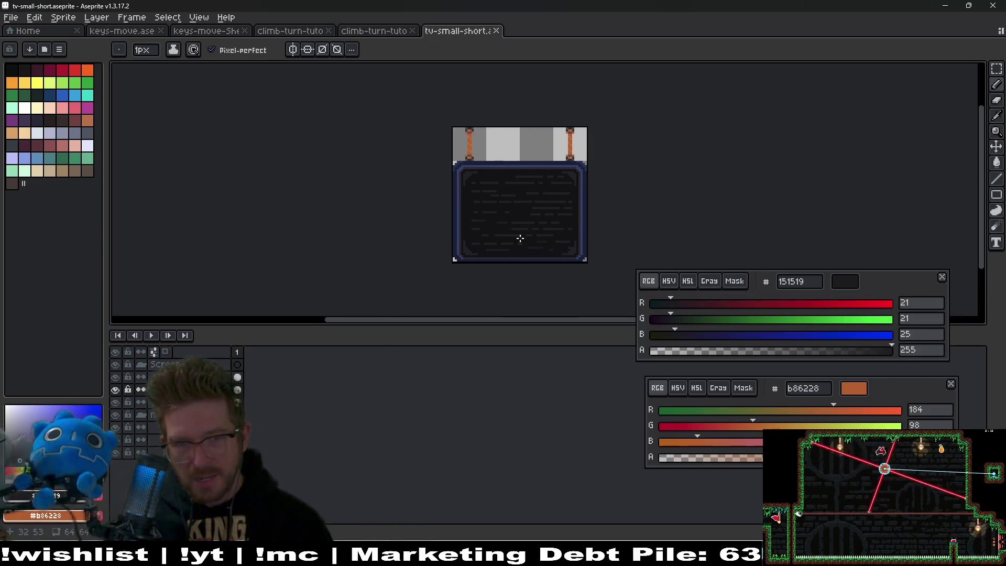
- Check the Screen text, export the sprite to tv-small-short.png, and return to Godot
click(116, 364)
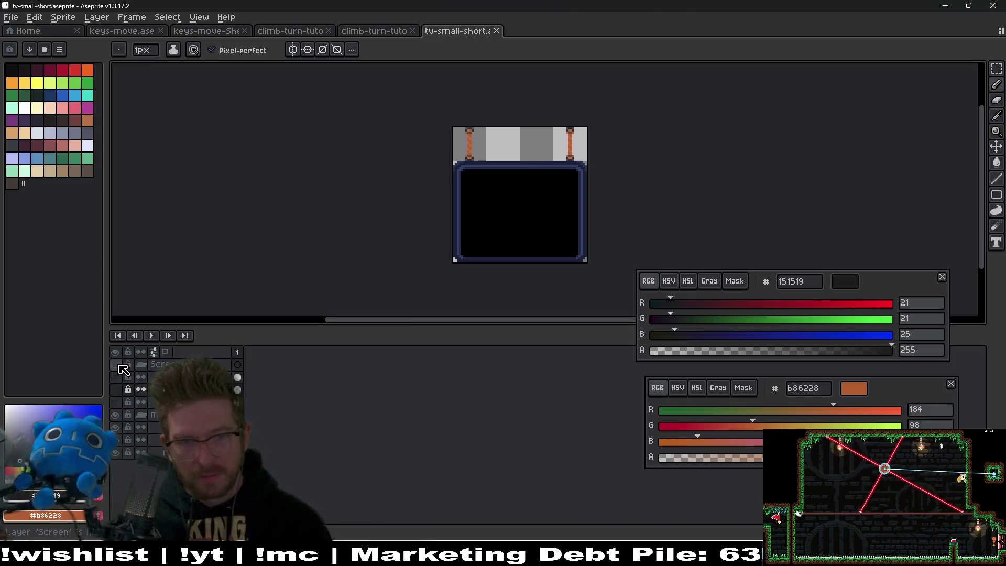
click(117, 365)
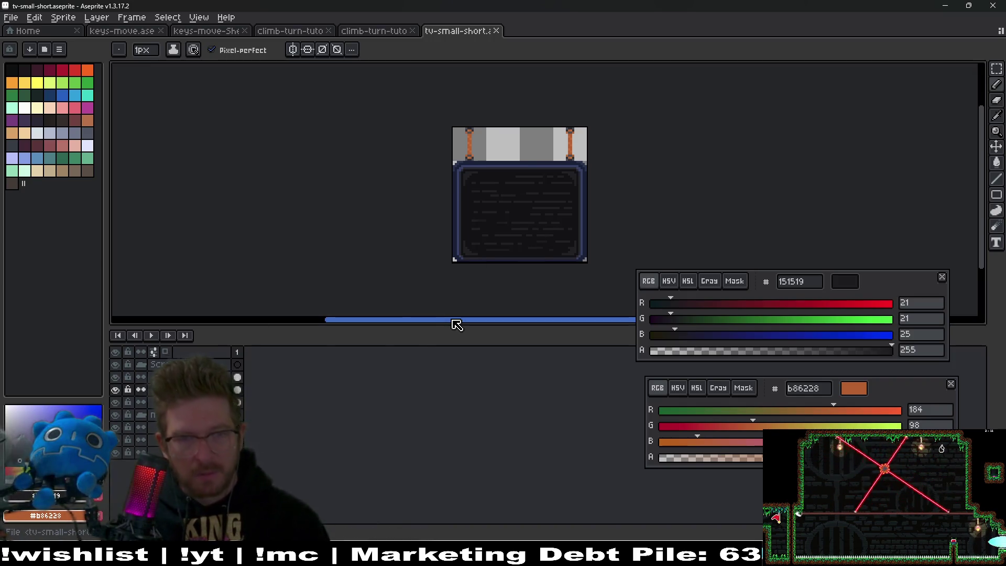
key(ctrl+e)
key(Return)
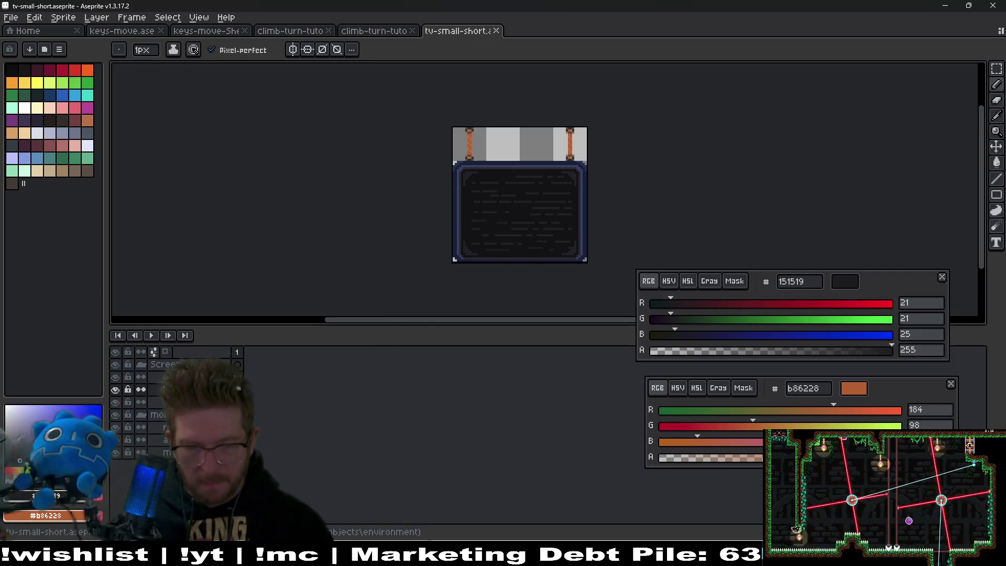
click(649, 503)
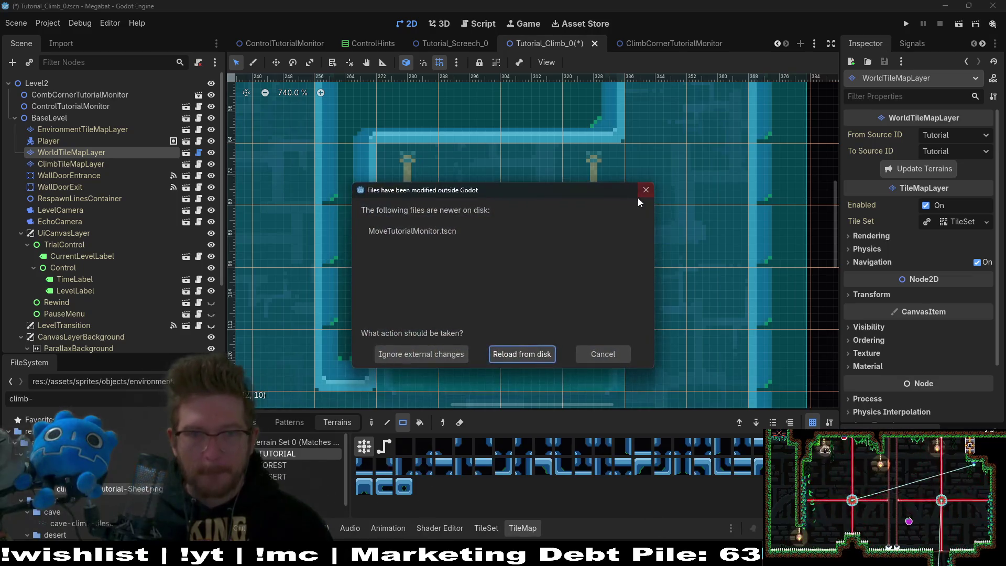
- Dismiss the files-changed-on-disk notice and open the ClimbCornerTutorialMonitor scene from Tutorial_Climb_0
click(508, 355)
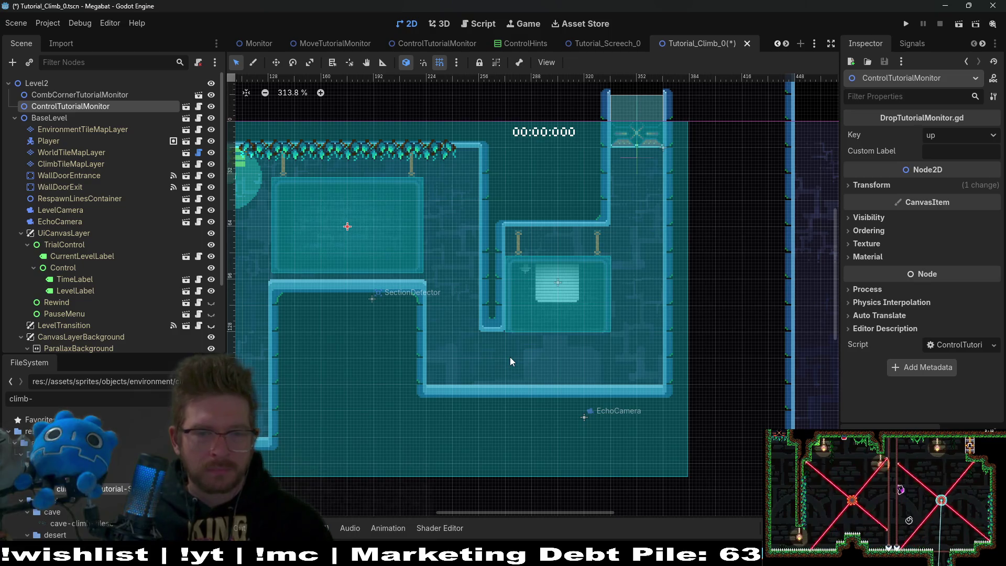
scroll(553, 325, up, 3)
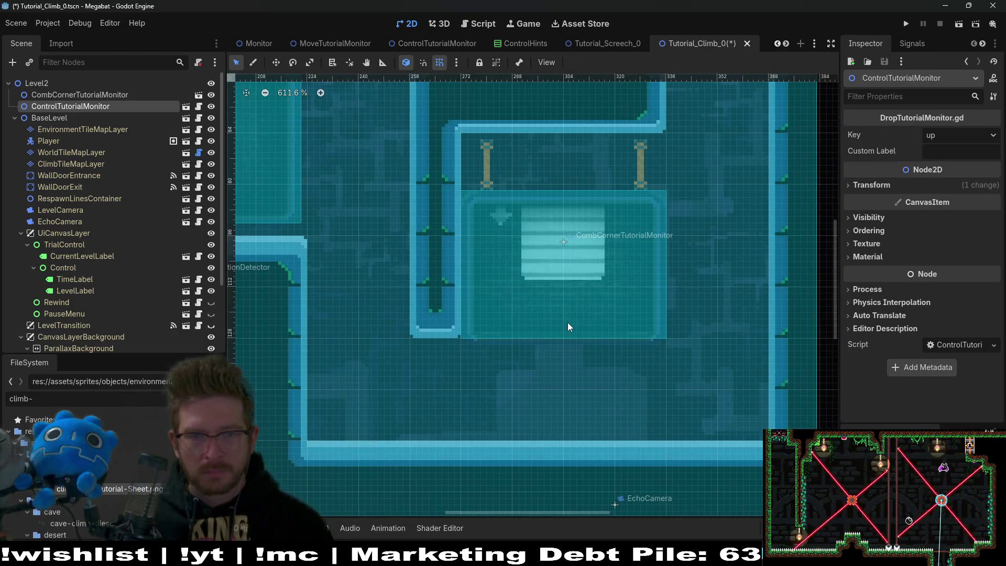
click(599, 42)
click(712, 49)
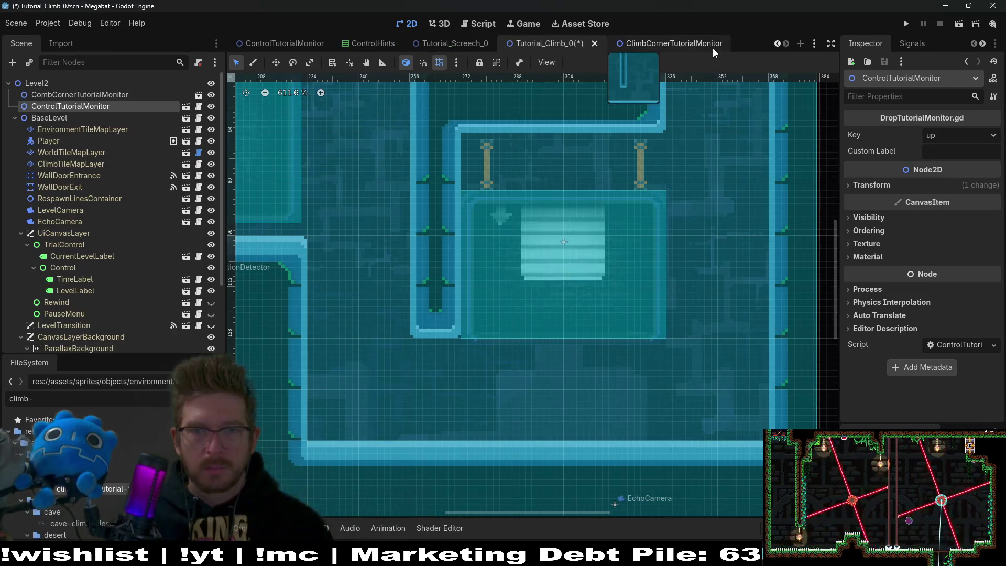
click(712, 48)
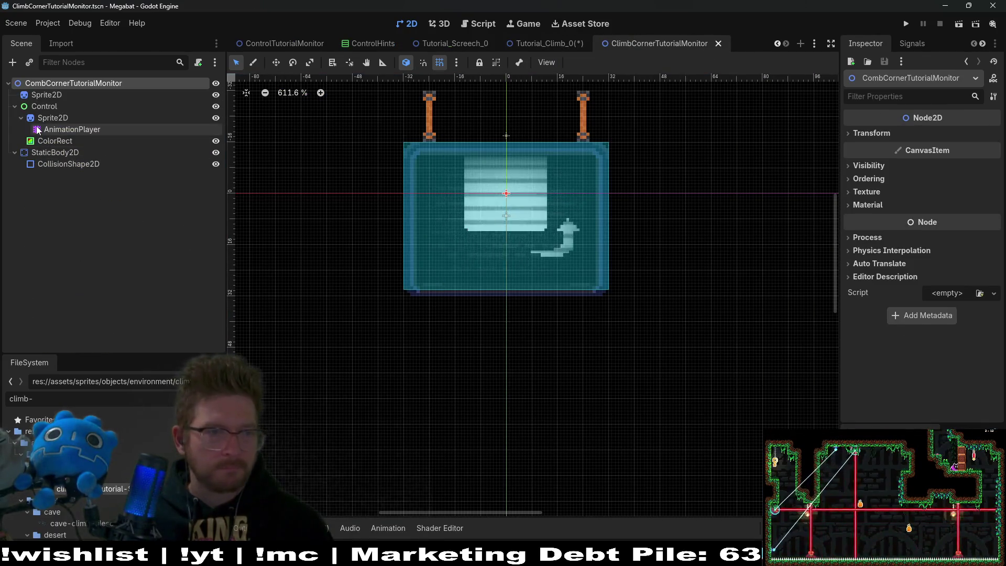
- Nudge the monitor's StaticBody2D down three steps in Move mode
click(52, 117)
scroll(561, 164, up, 2)
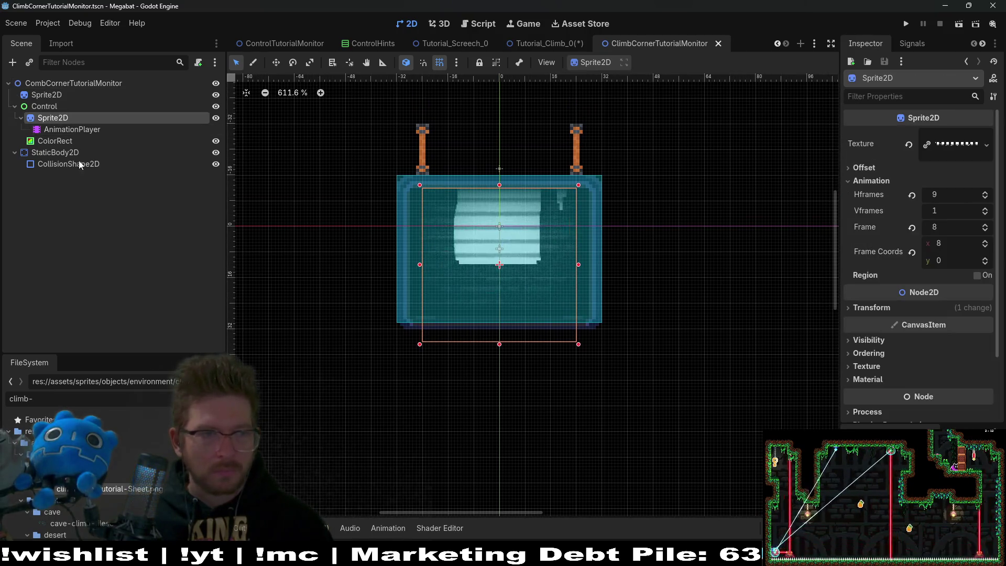
click(52, 95)
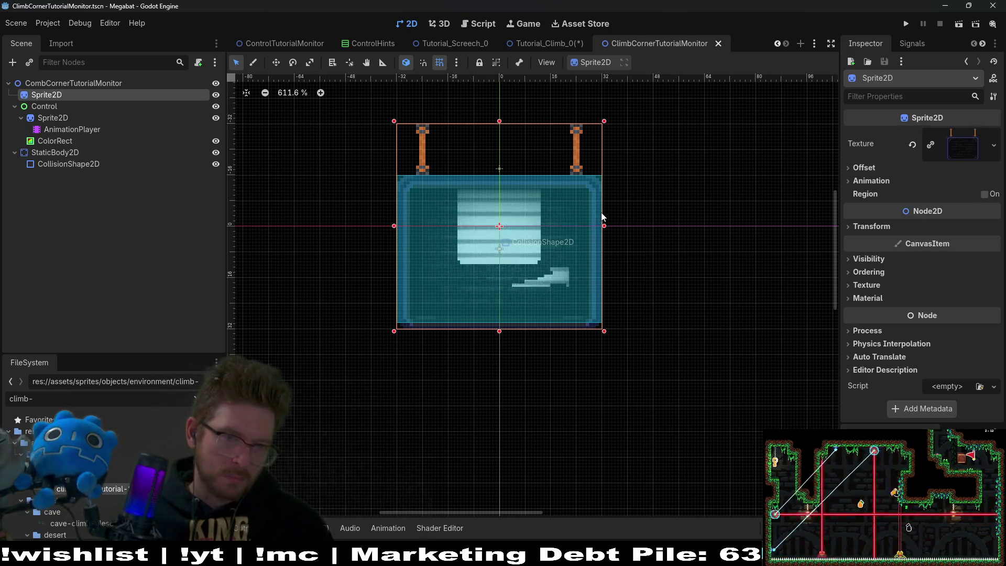
click(77, 152)
key(w)
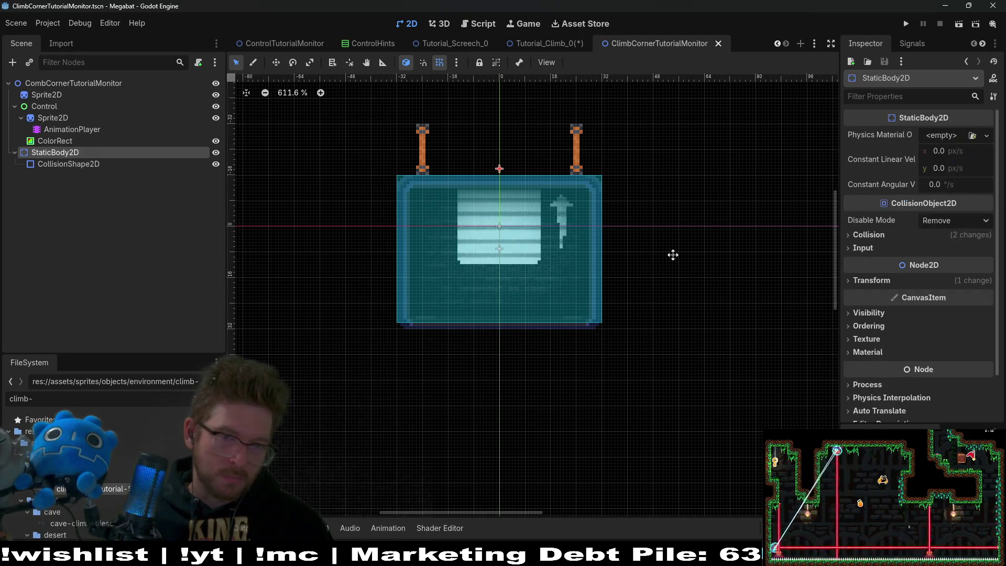
key(Down)
key(Down)
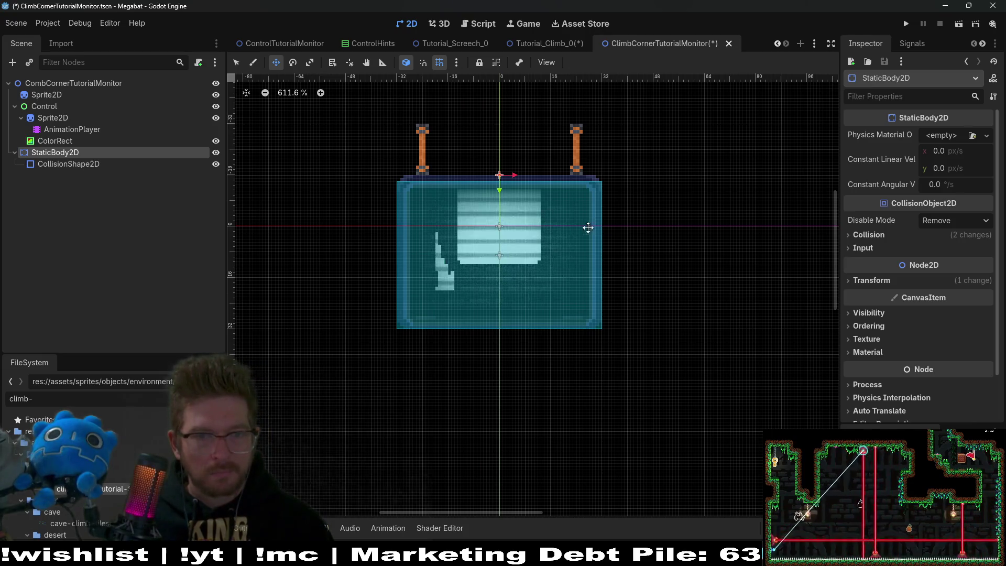
key(Down)
key(Down)
key(Down)
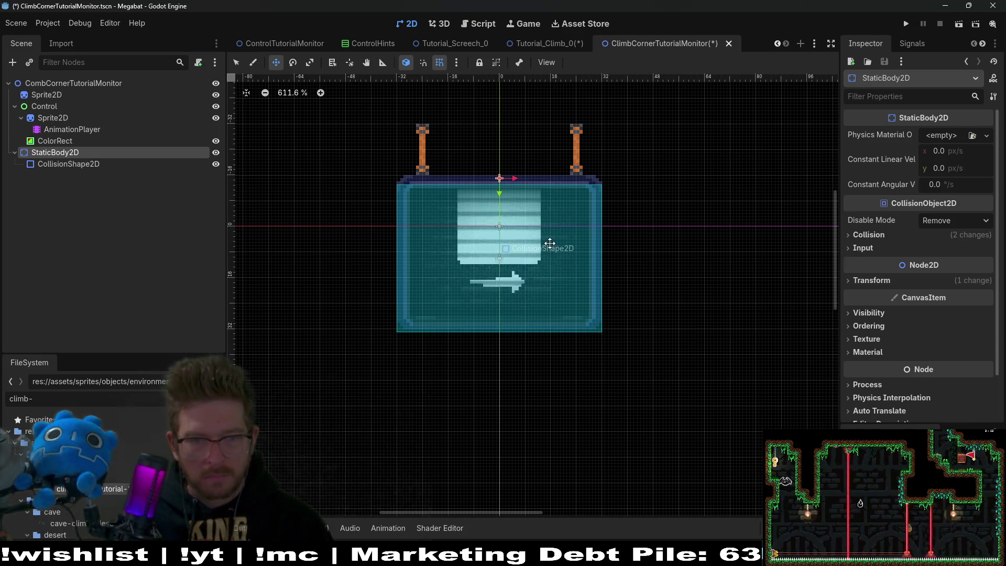
key(Down)
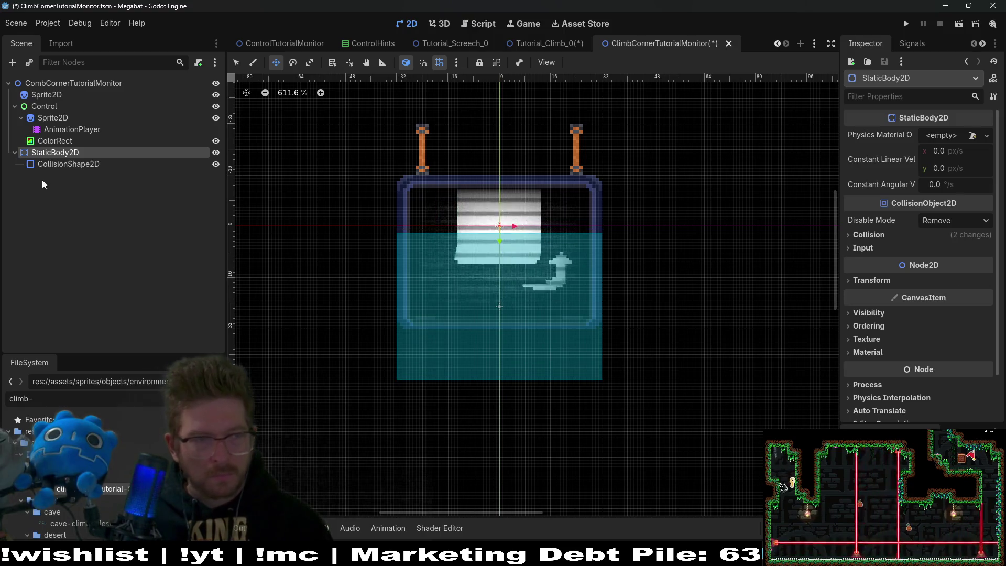
- Stretch the CollisionShape2D rectangle so its top and bottom match the monitor frame
click(58, 164)
scroll(497, 240, up, 2)
drag(497, 235, 488, 182)
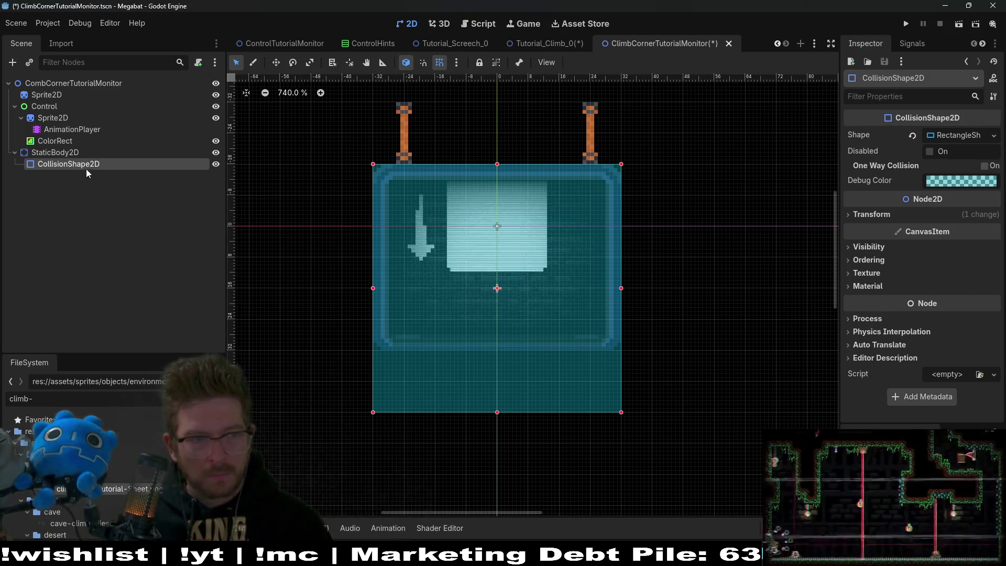
drag(498, 415, 487, 351)
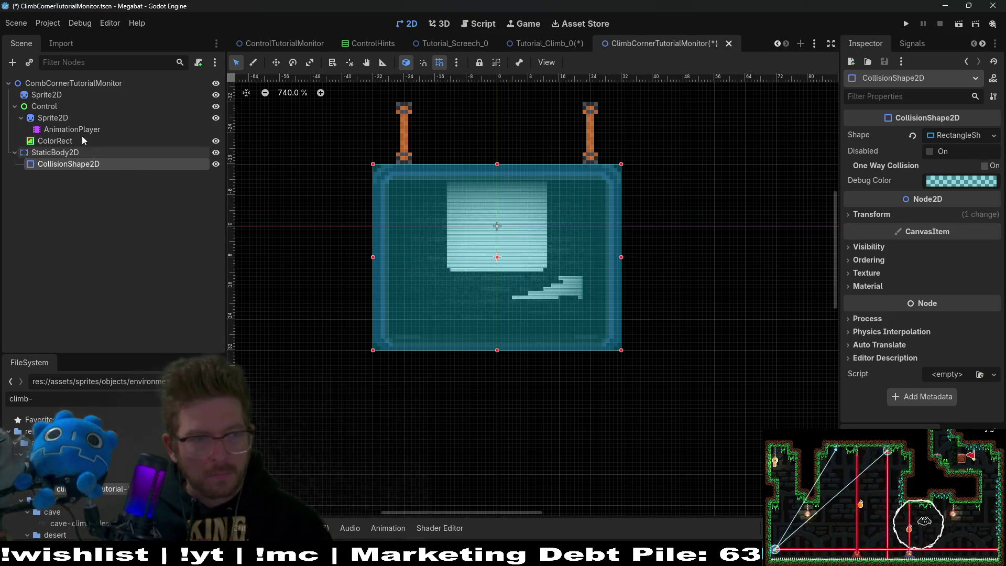
- Leave the top-level Sprite2D in its original position and save the ClimbCornerTutorialMonitor scene
click(39, 94)
key(w)
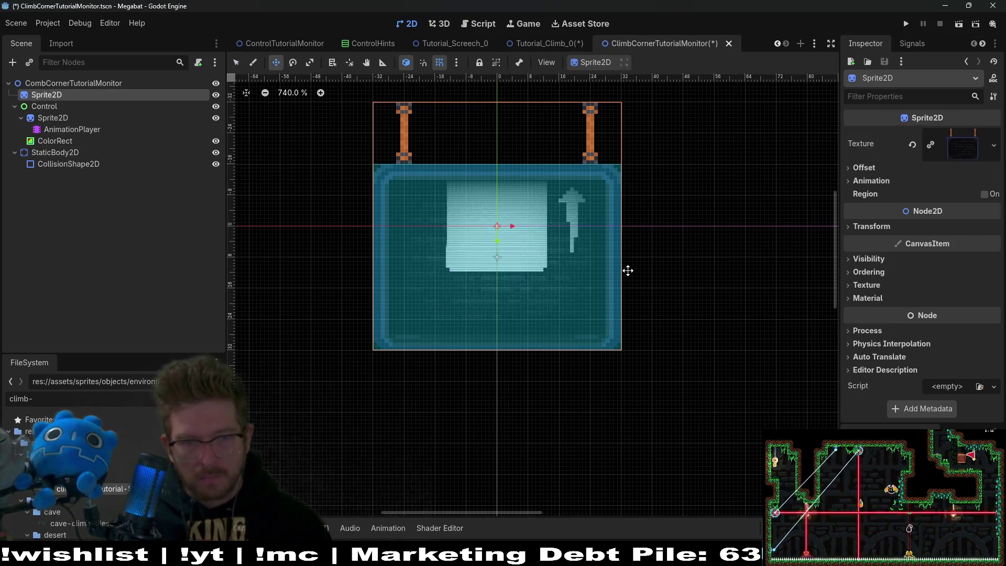
key(Down)
key(Down)
key(Down)
key(Up)
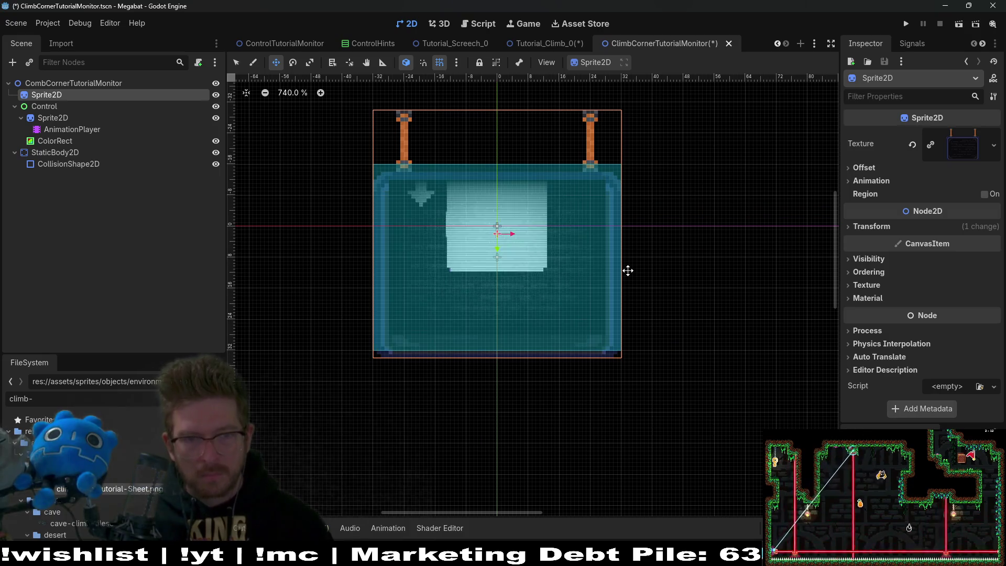
key(Up)
key(Up)
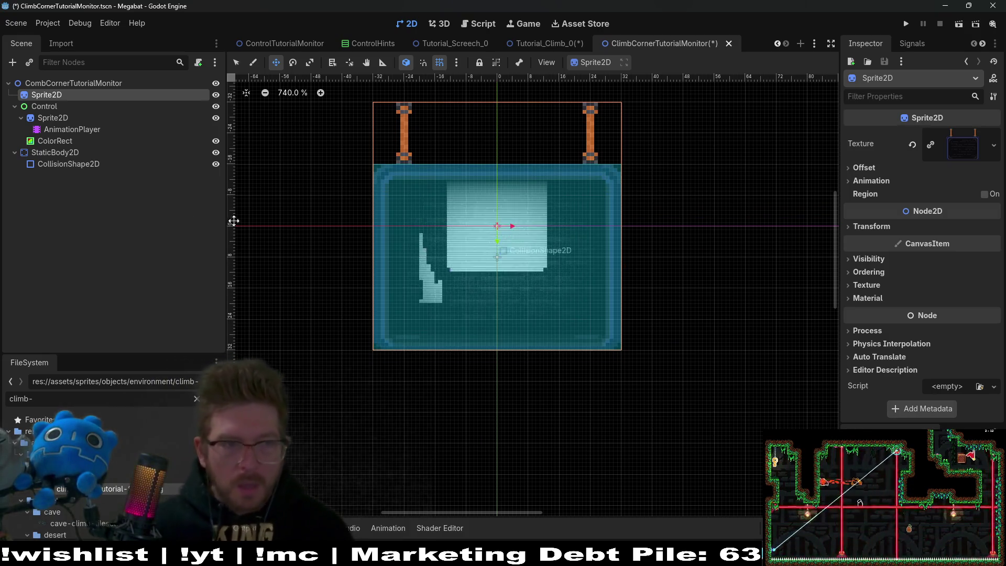
click(52, 117)
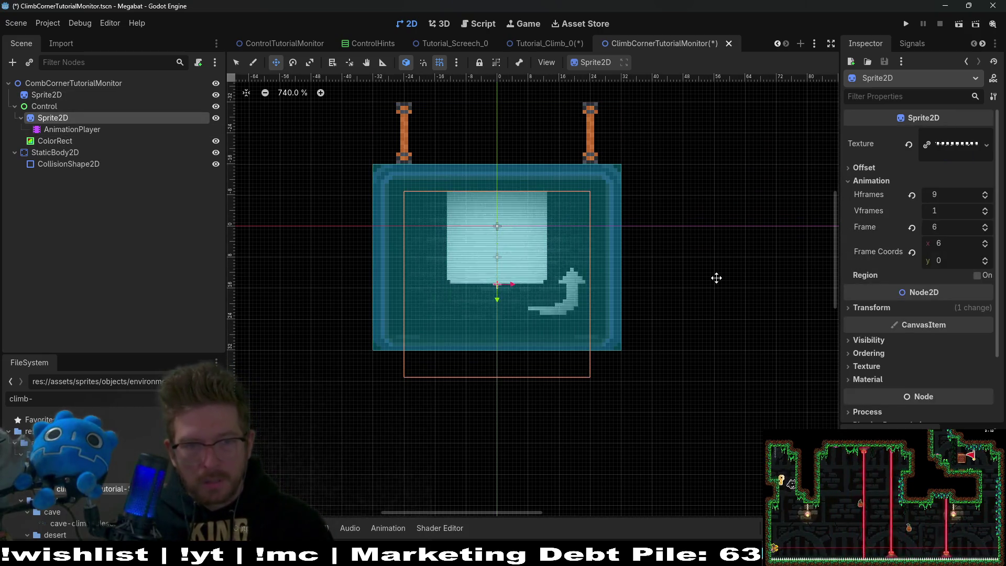
click(706, 235)
scroll(702, 220, down, 2)
key(ctrl+s)
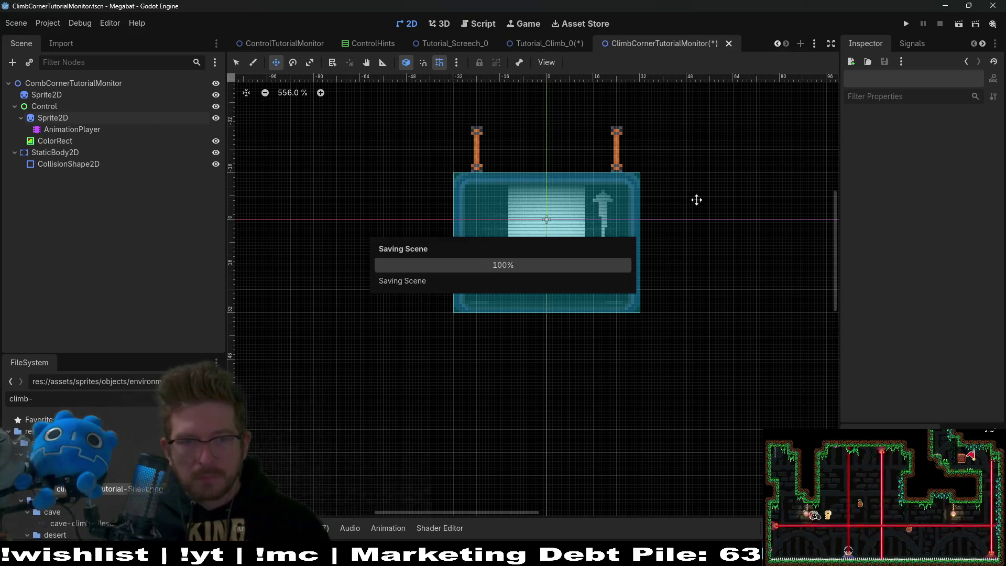
scroll(574, 215, up, 1)
- In Tutorial_Climb_0, nudge the CombCornerTutorialMonitor instance up one step
click(547, 43)
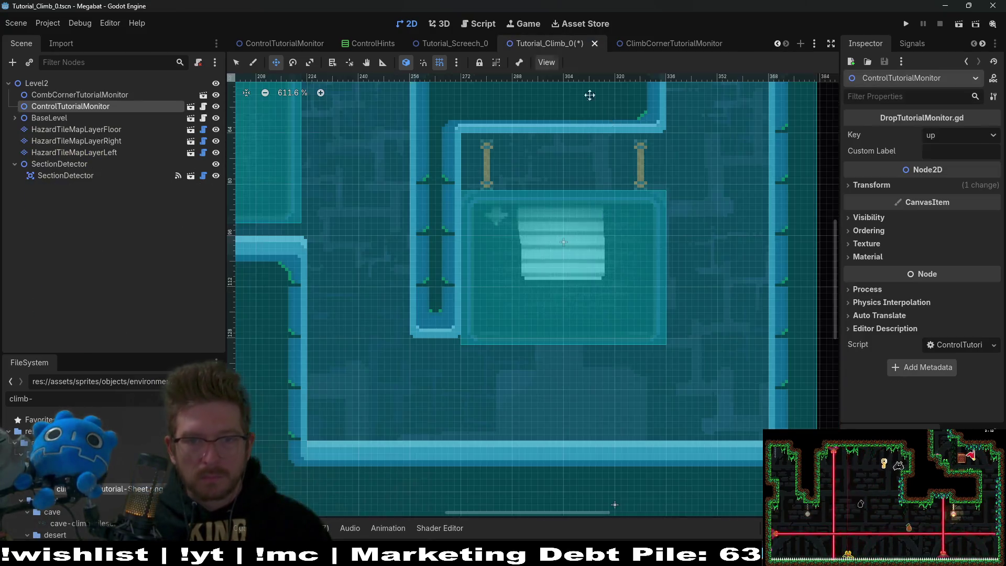
scroll(618, 281, up, 1)
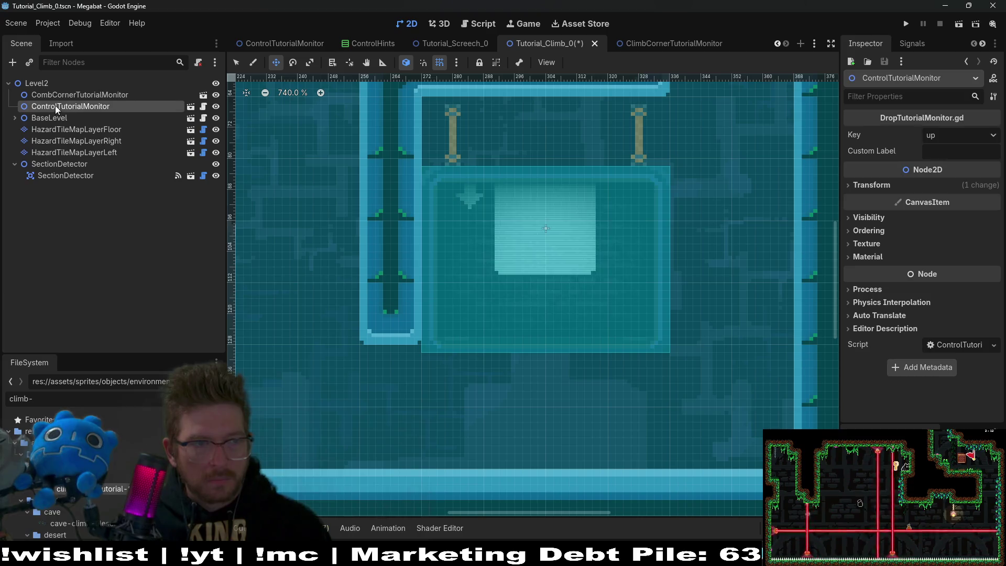
click(68, 95)
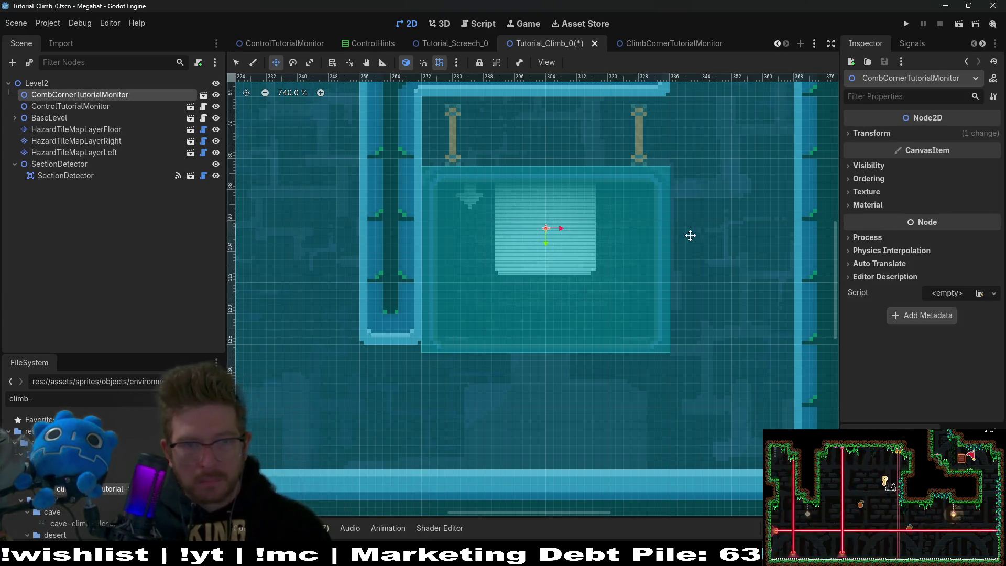
key(Up)
key(Up)
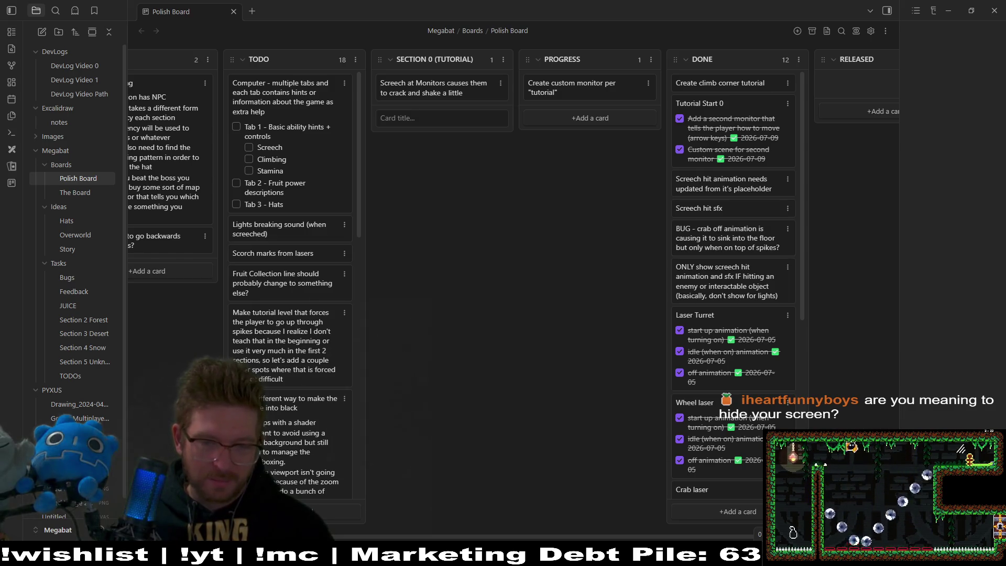
- Leave the Polish Board kanban and switch to another window
key(alt+Tab)
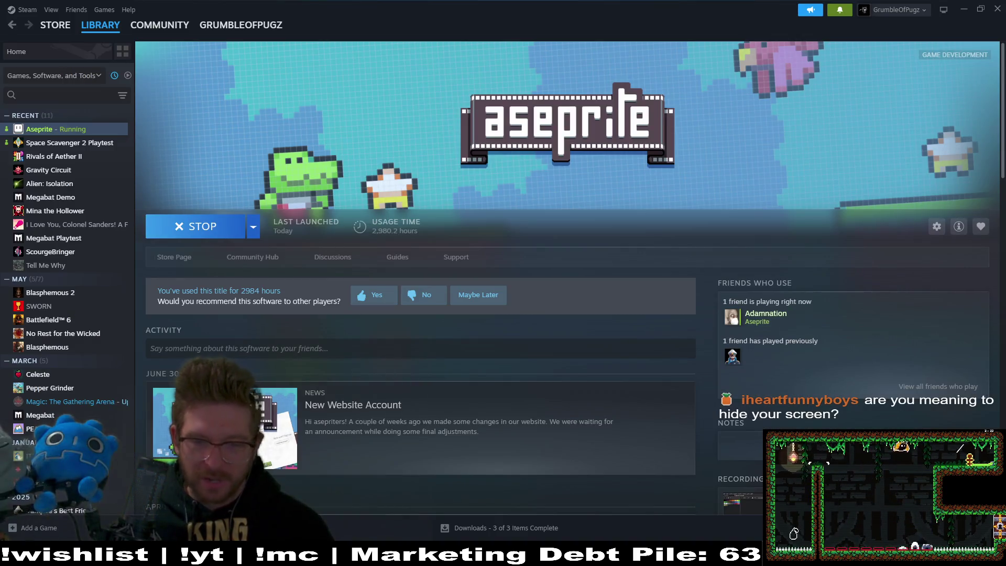
- Run Tutorial_Climb_0, fly the bat right and along the ceiling, then close the game
key(alt+Tab)
drag(687, 172, 622, 205)
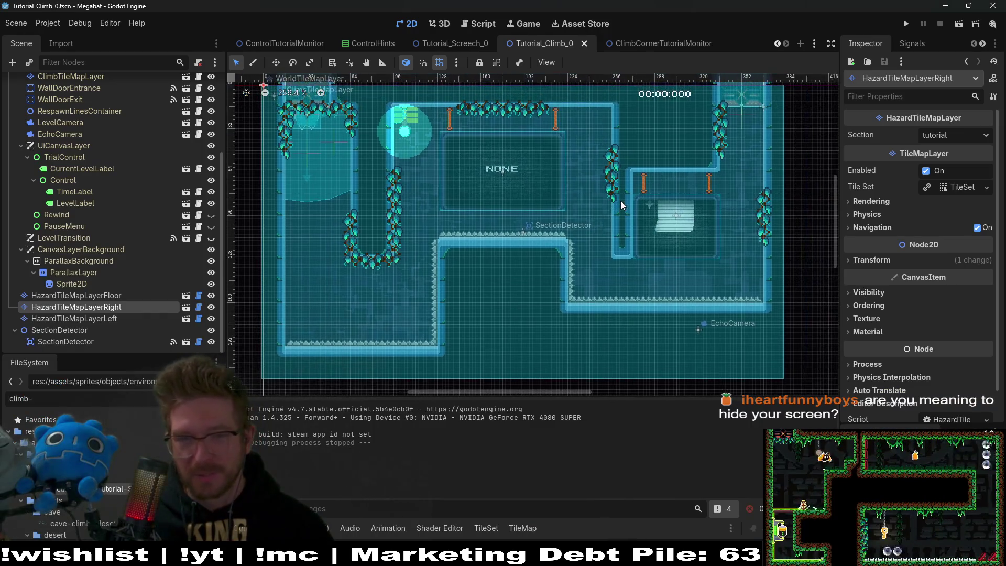
click(959, 24)
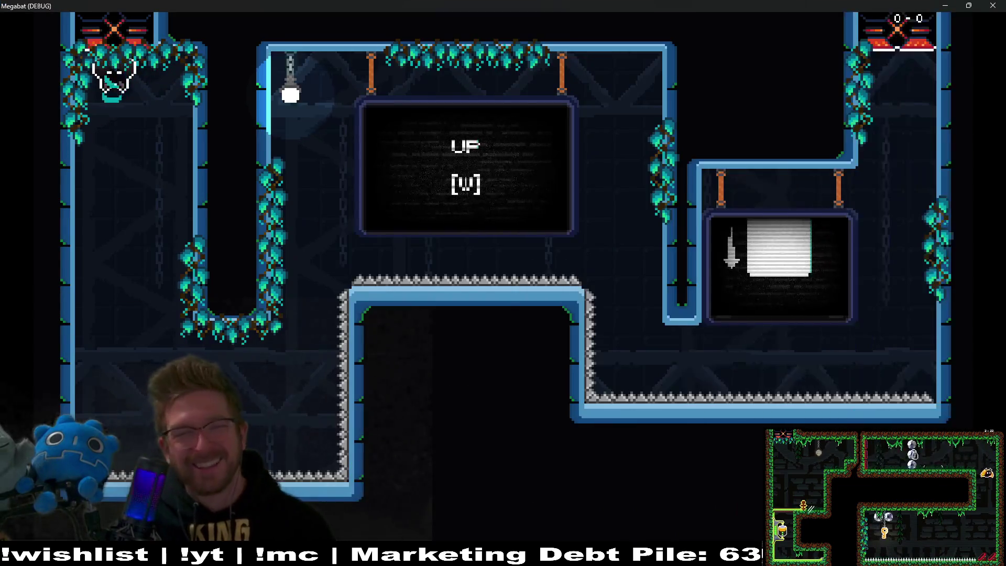
key(d)
key(w)
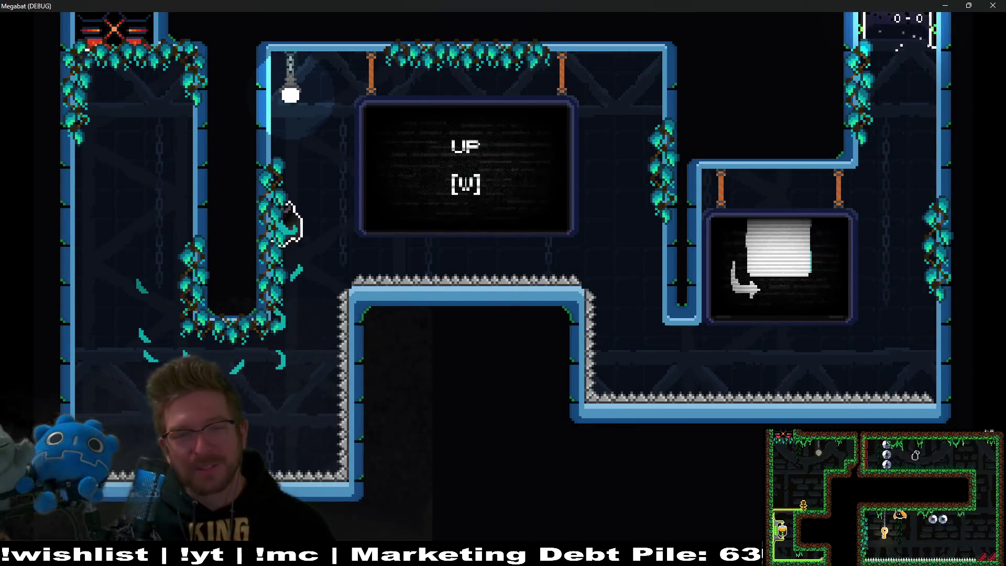
key(d)
key(a)
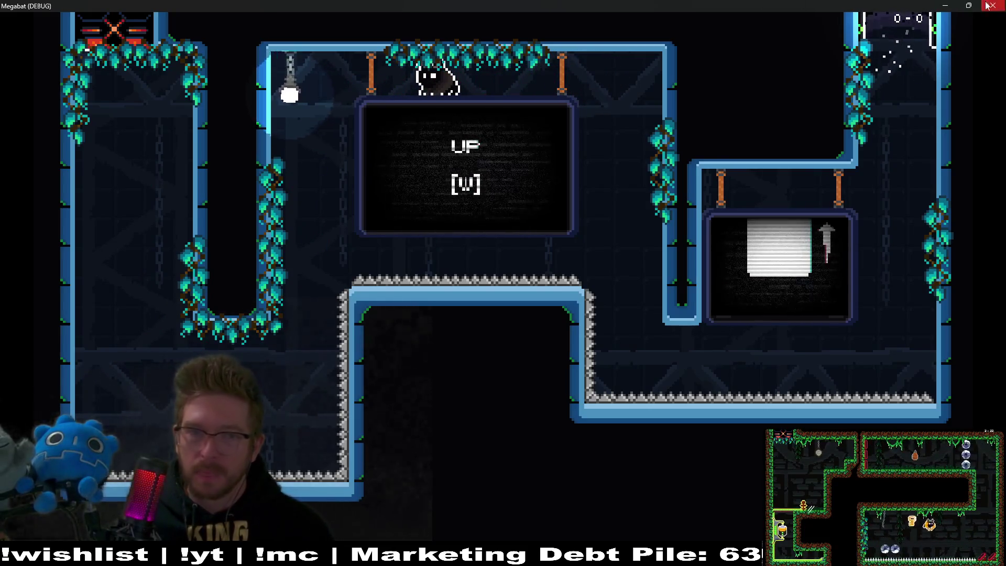
click(986, 6)
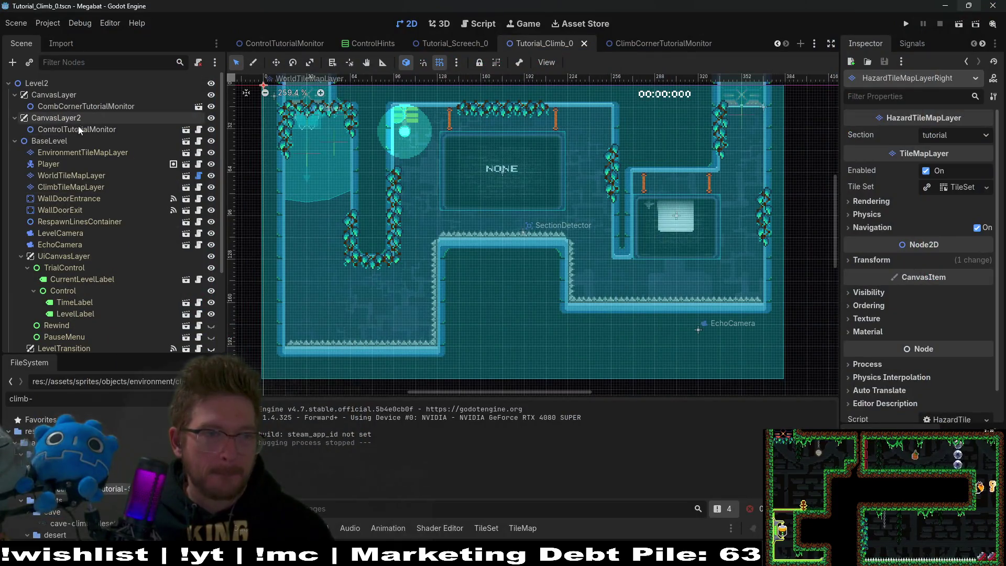
- Set ControlTutorialMonitor's Key to climb in Tutorial_Climb_0 and save the scene
click(78, 129)
click(973, 138)
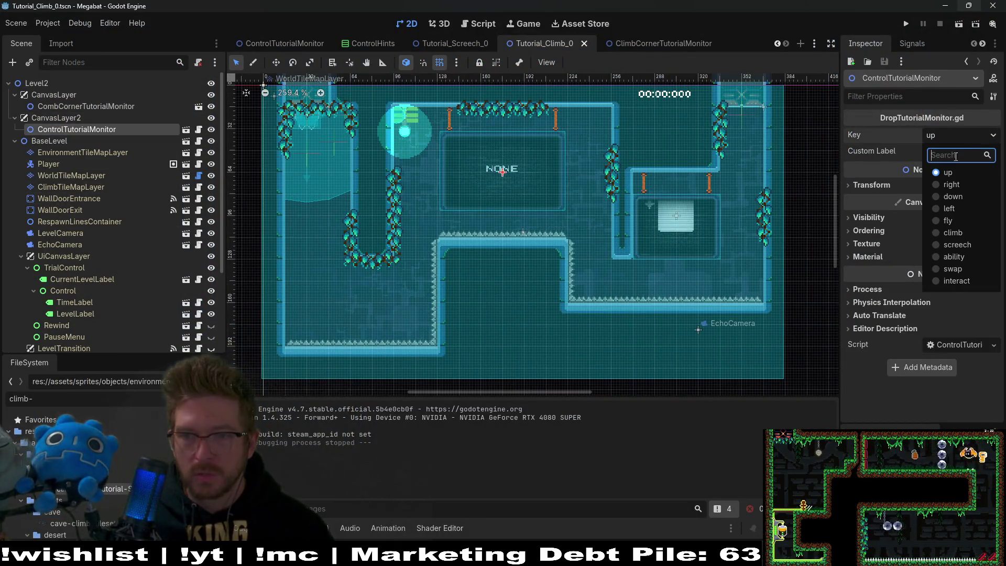
click(967, 237)
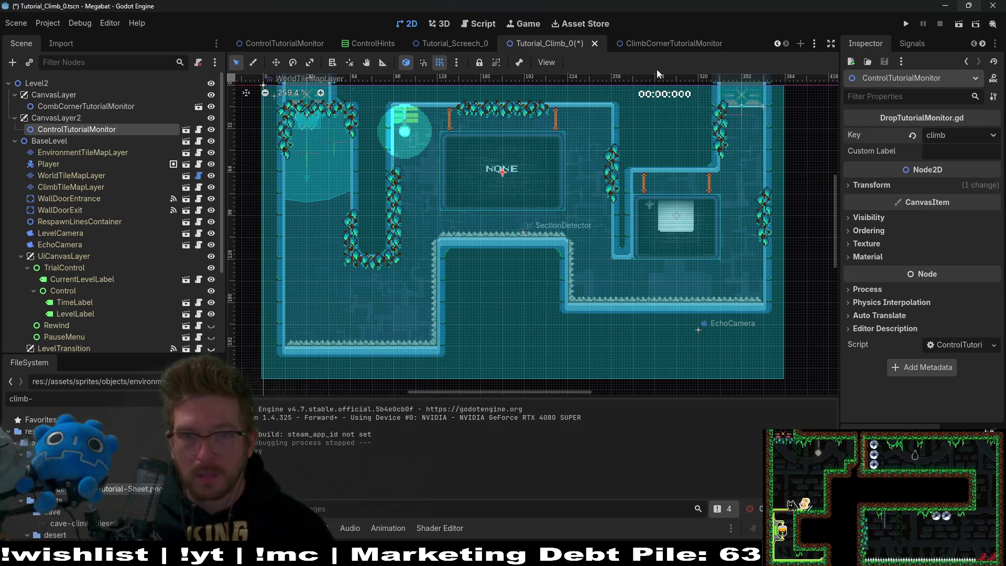
key(ctrl+s)
- In Tutorial_Screech_0, set the monitor's Key to screech
click(460, 44)
click(961, 135)
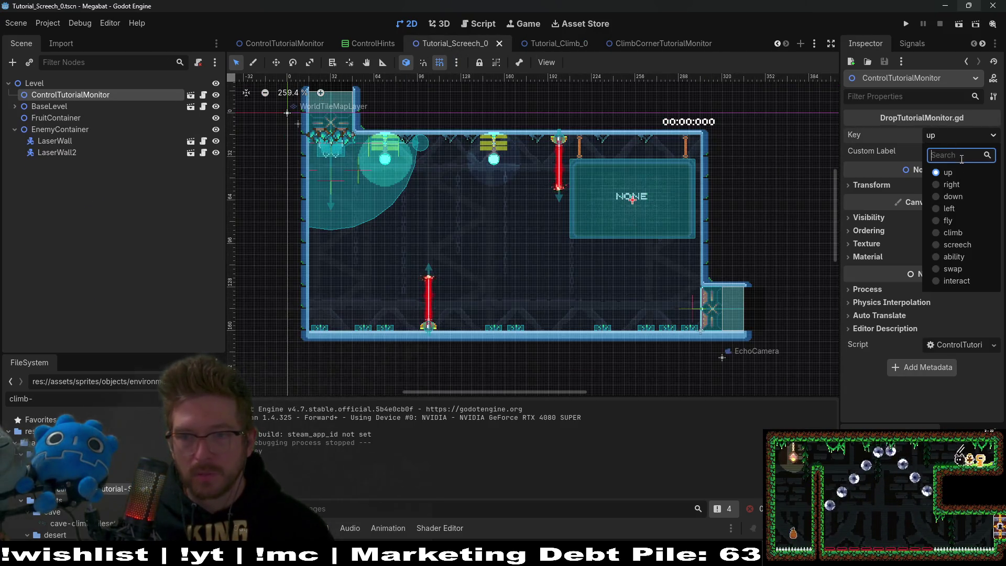
click(963, 245)
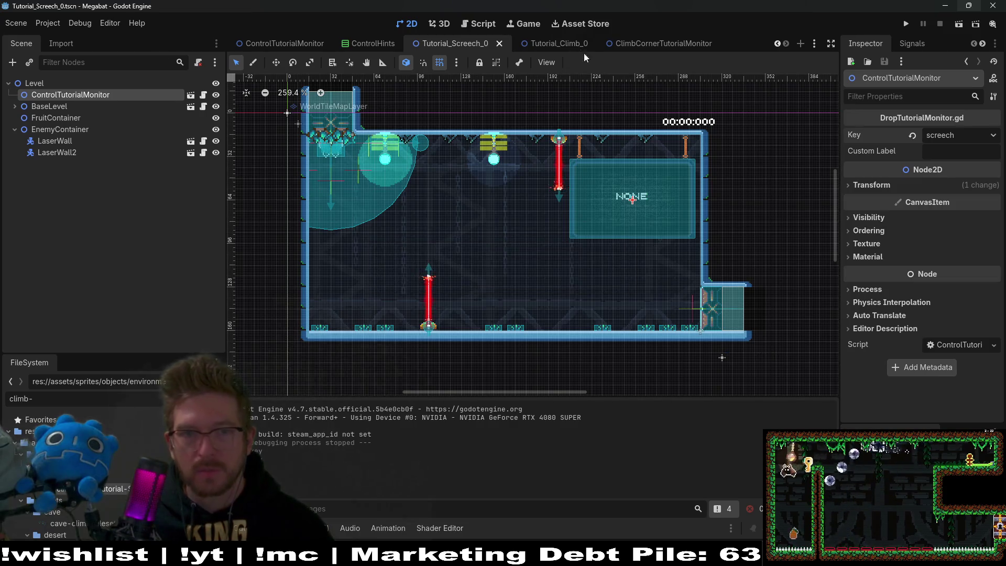
- Go through the scene tabs to the ClimbCornerTutorialMonitor scene
click(294, 46)
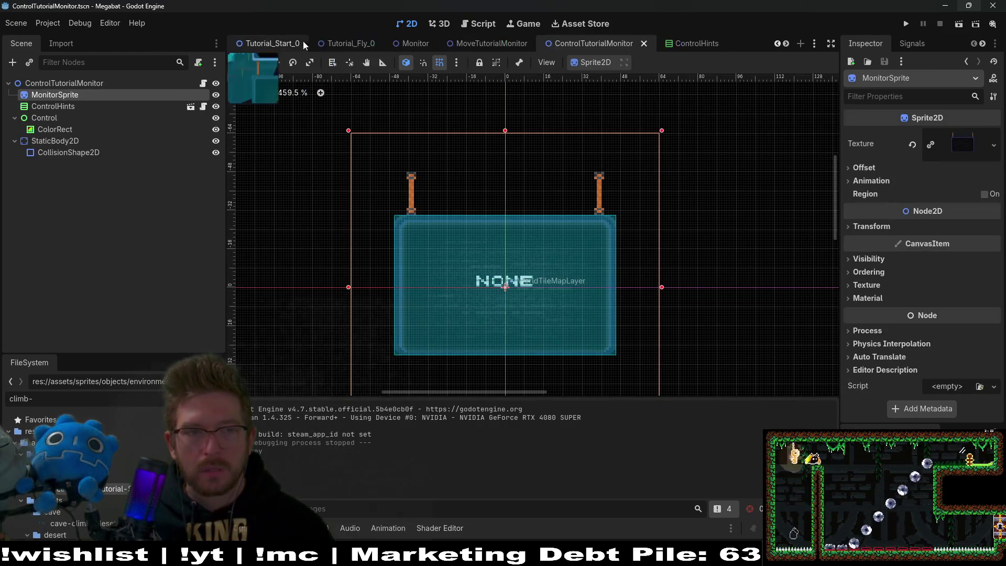
click(341, 49)
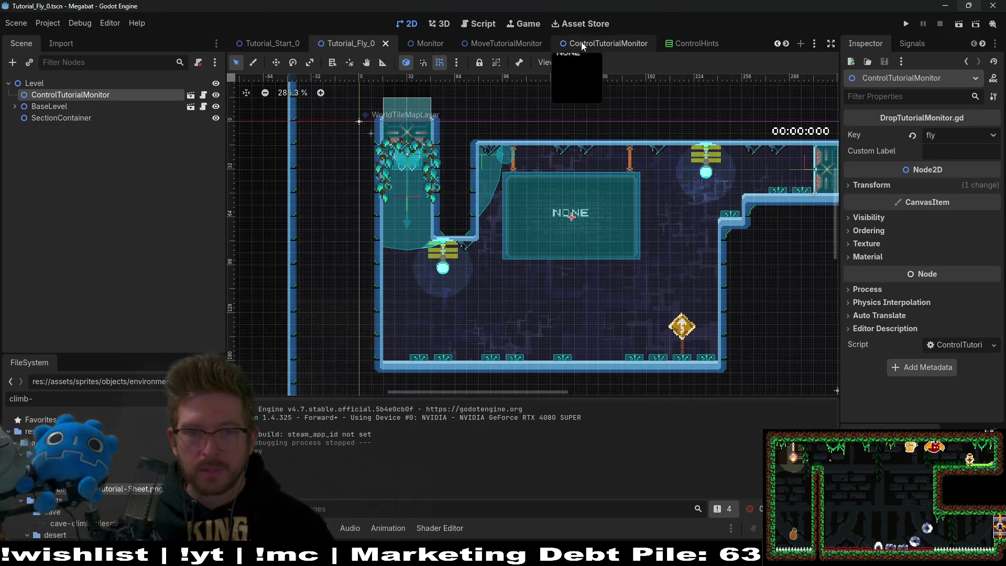
scroll(629, 45, down, 4)
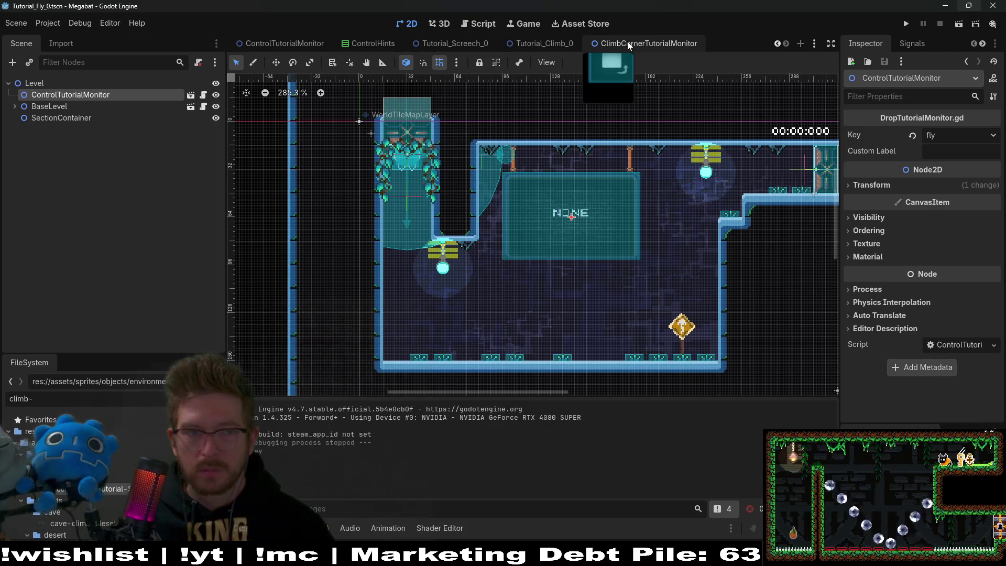
click(630, 45)
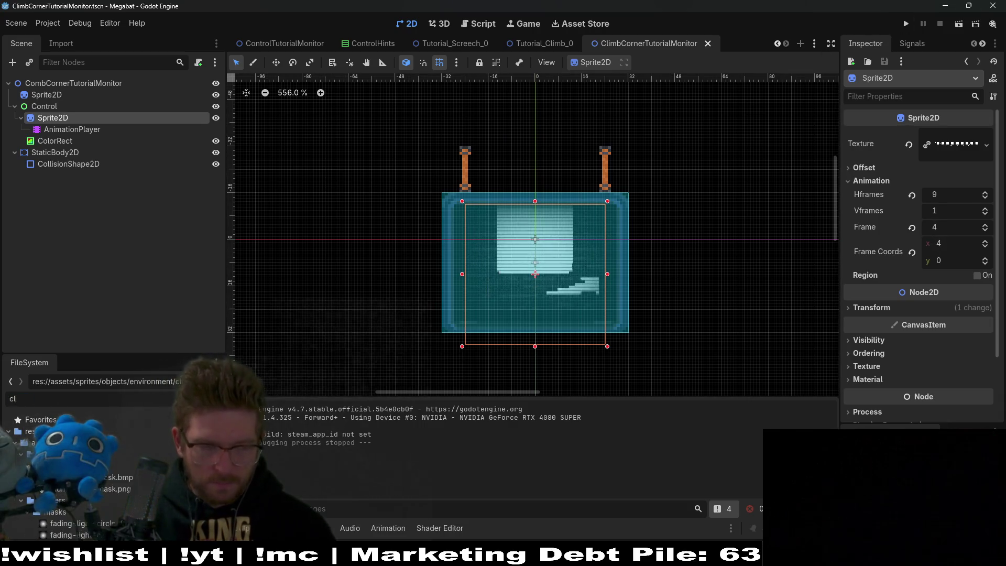
- Filter FileSystem for tutorial_climb and open Tutorial_Climb_1.tscn
text(climb_tuto)
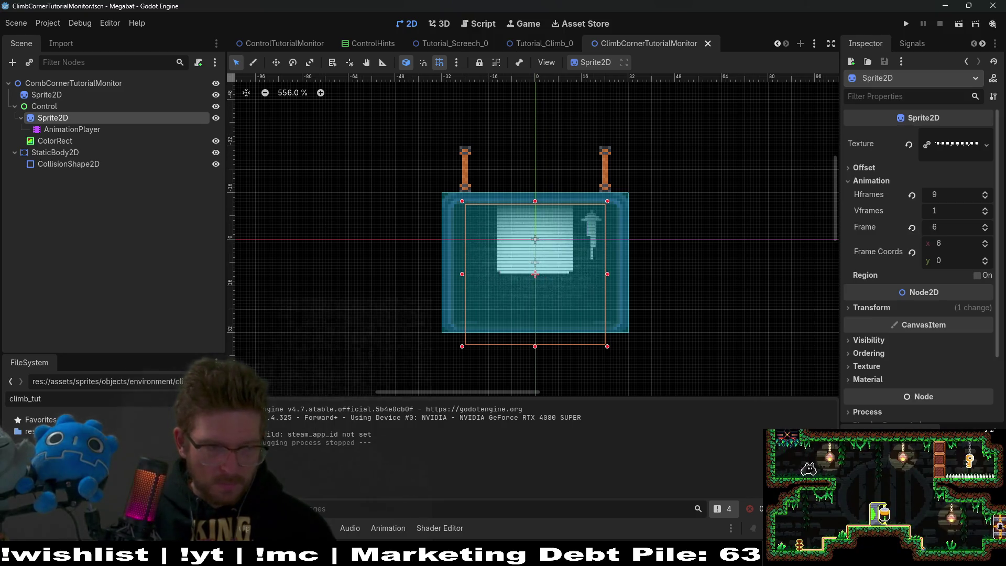
key(ctrl+a)
key(BackSpace)
text(tutorial)
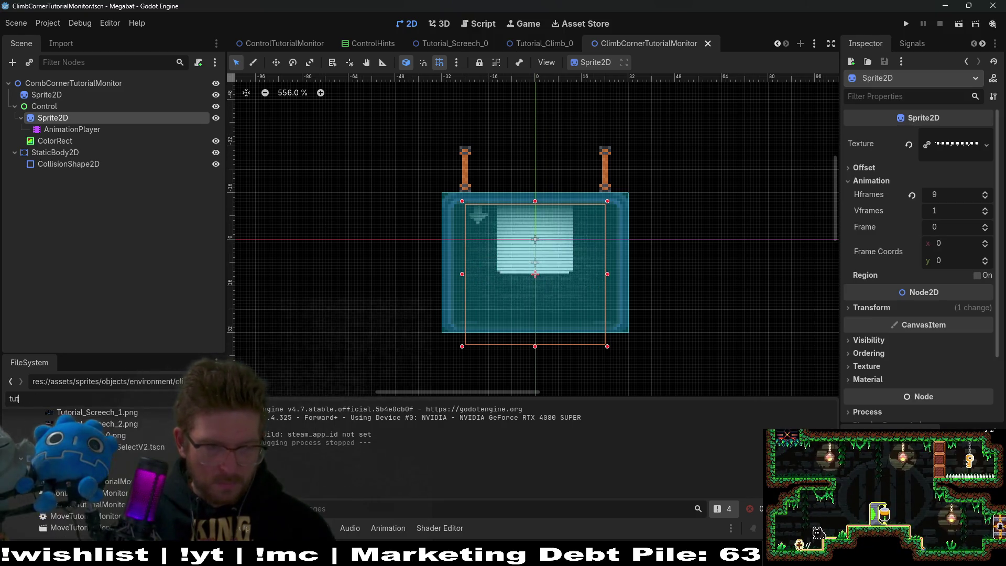
text(_climb)
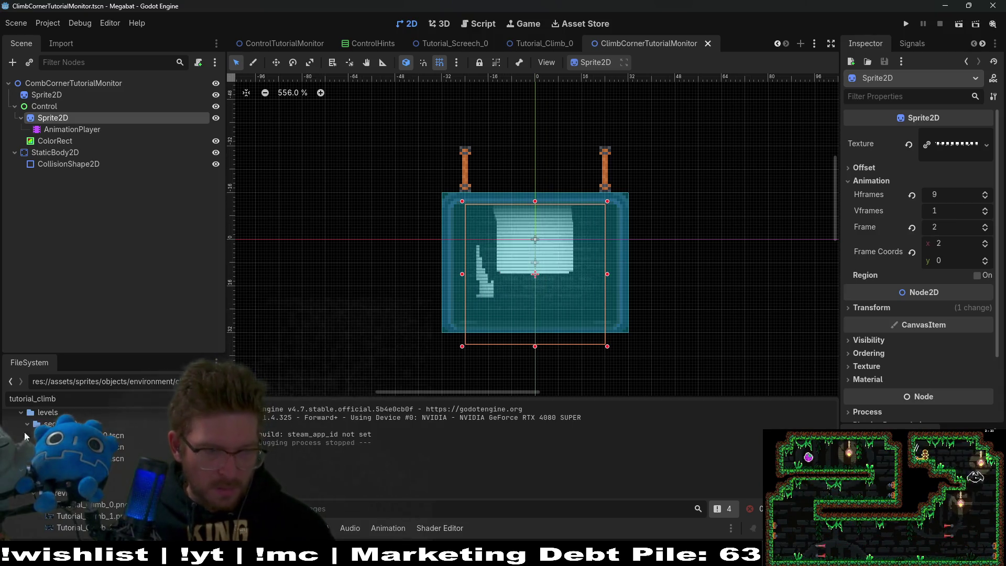
double_click(79, 446)
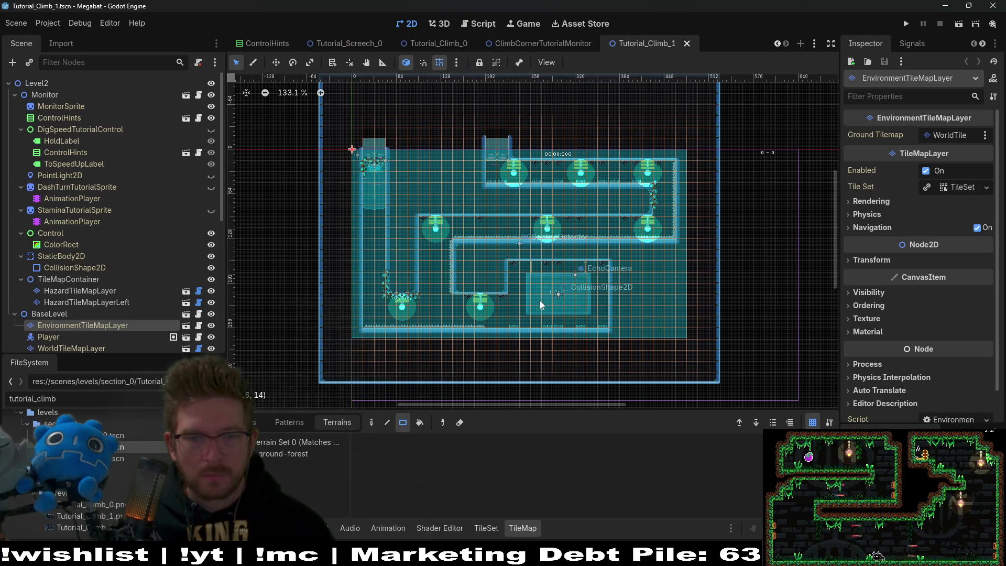
- Inspect the Monitor node and its ControlHints, then delete Monitor from Tutorial_Climb_1
scroll(552, 297, up, 3)
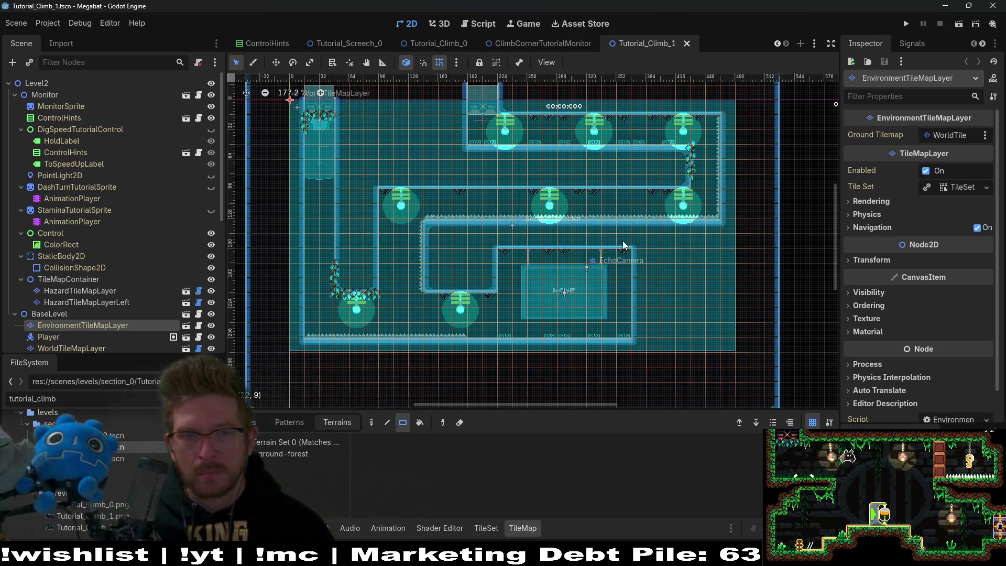
scroll(595, 247, up, 8)
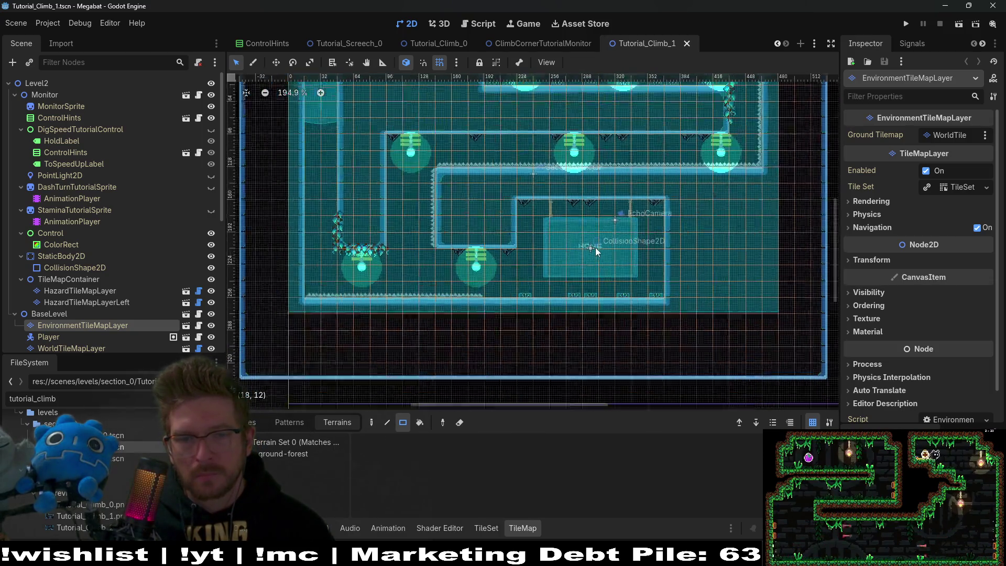
scroll(593, 246, down, 4)
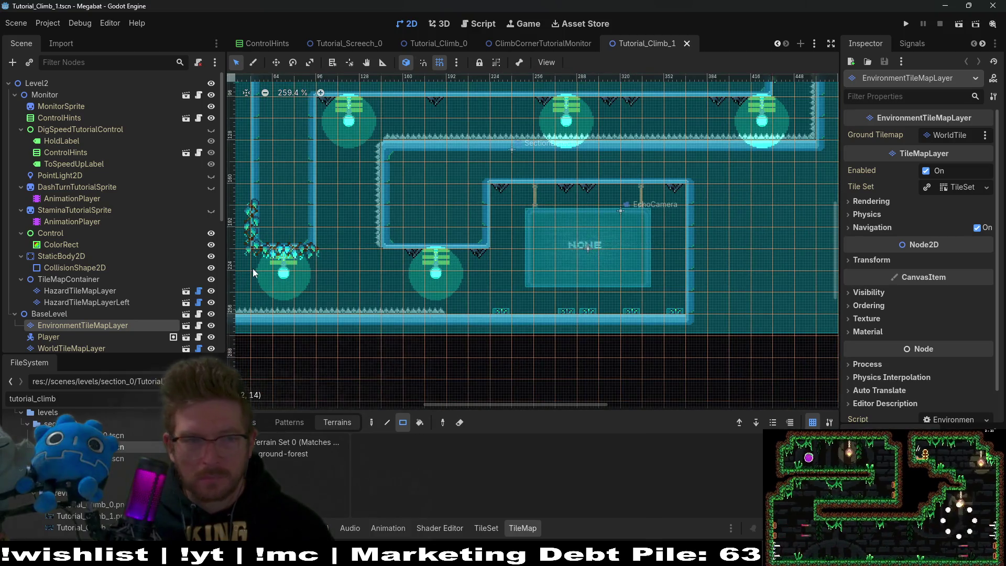
scroll(73, 277, down, 5)
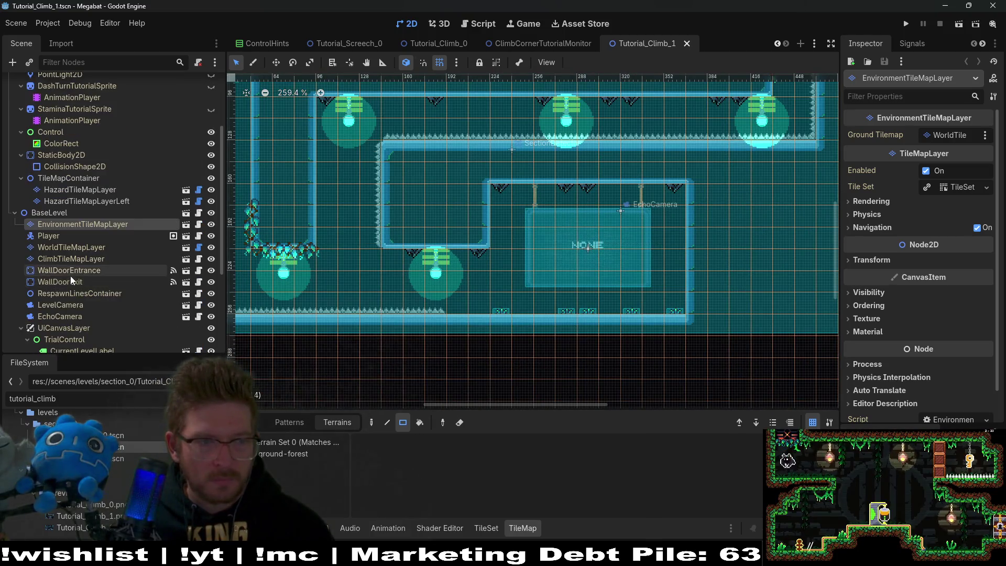
scroll(71, 263, up, 5)
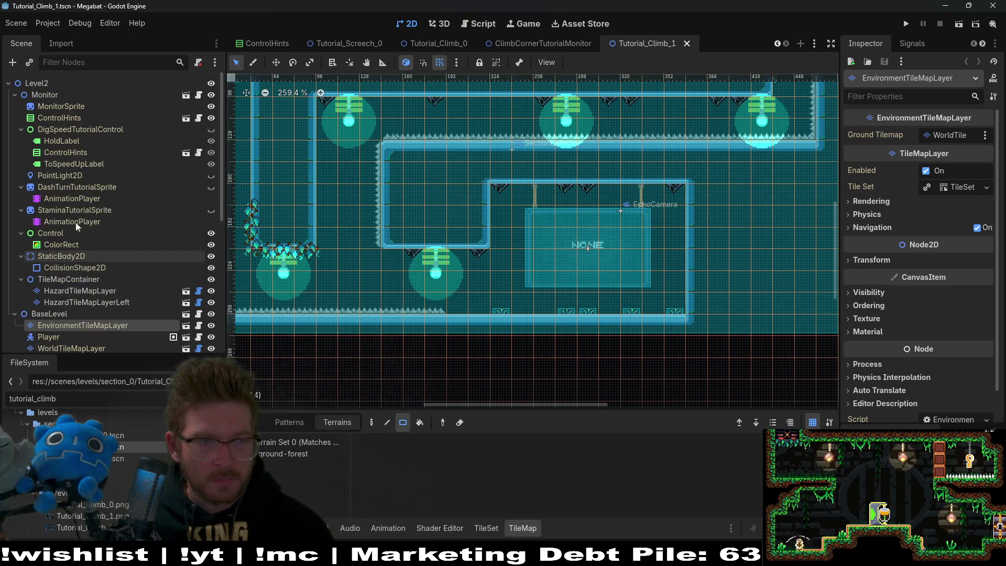
click(48, 93)
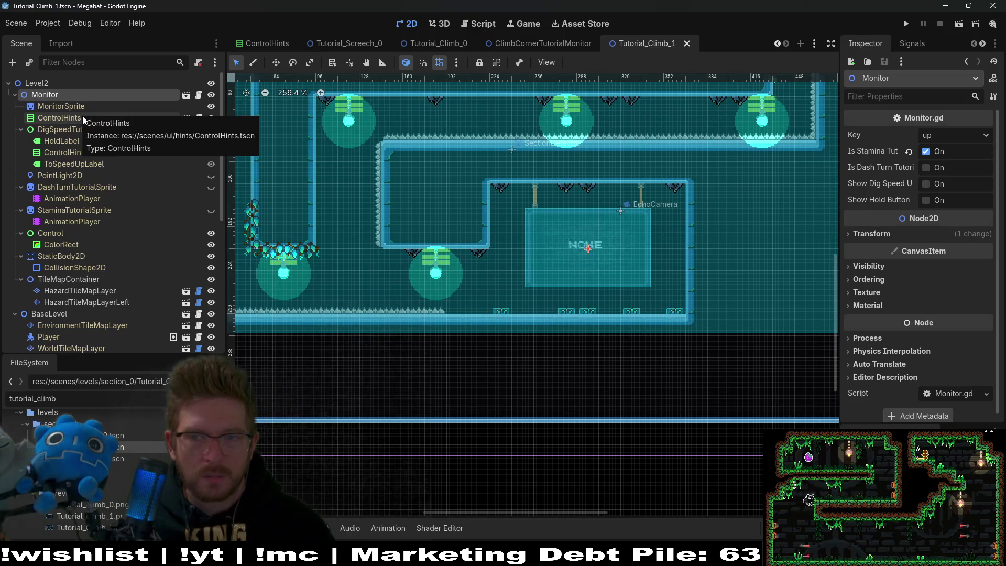
click(65, 118)
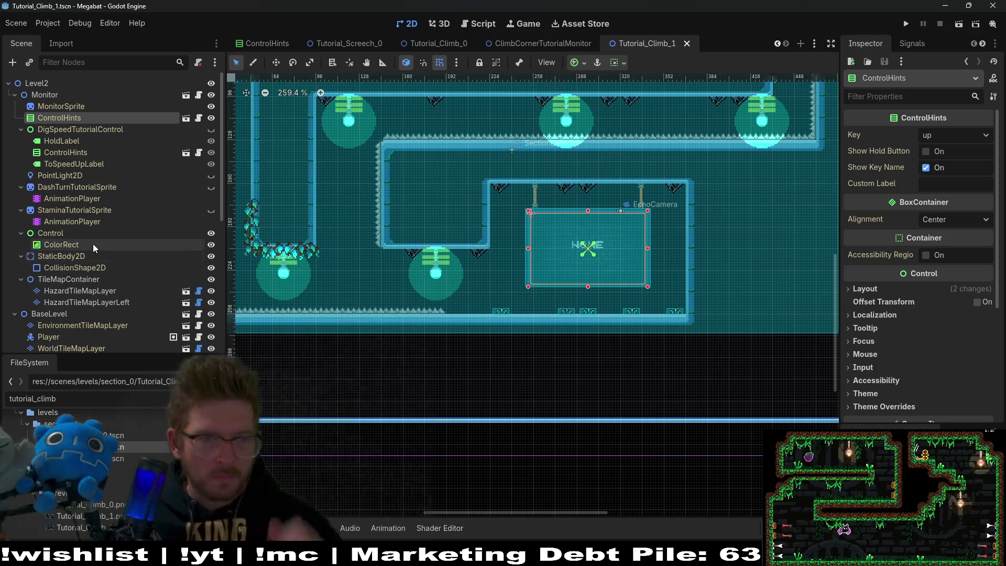
click(45, 94)
key(Delete)
key(Return)
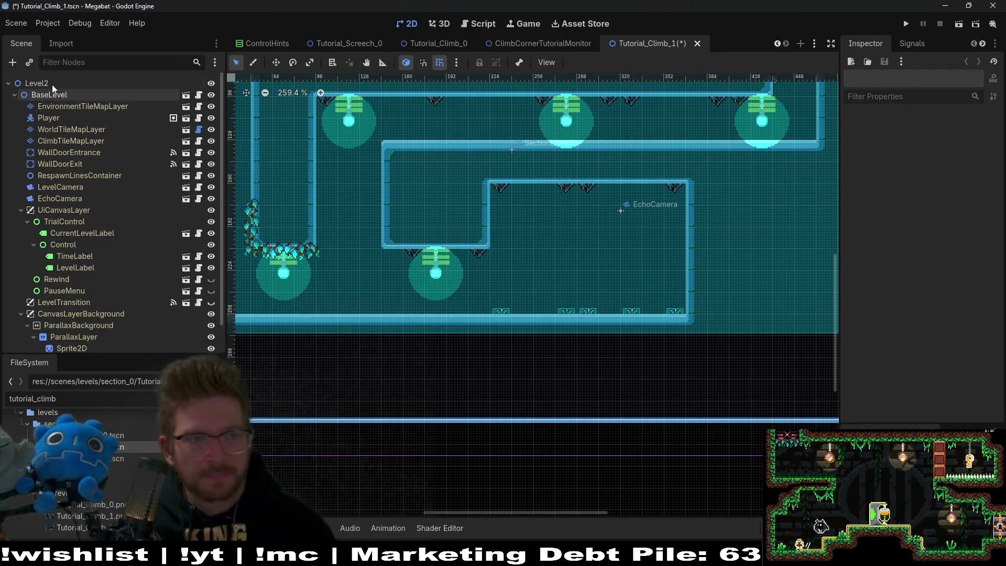
- Duplicate Monitor.tscn in the FileSystem dock as ClimbStaminaTutorial.tscn
scroll(498, 41, up, 5)
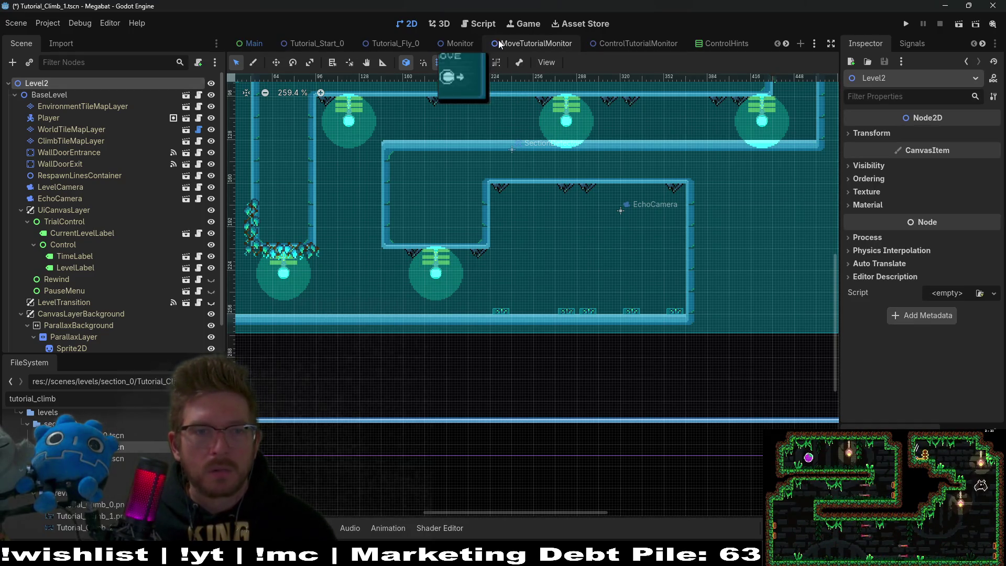
click(460, 43)
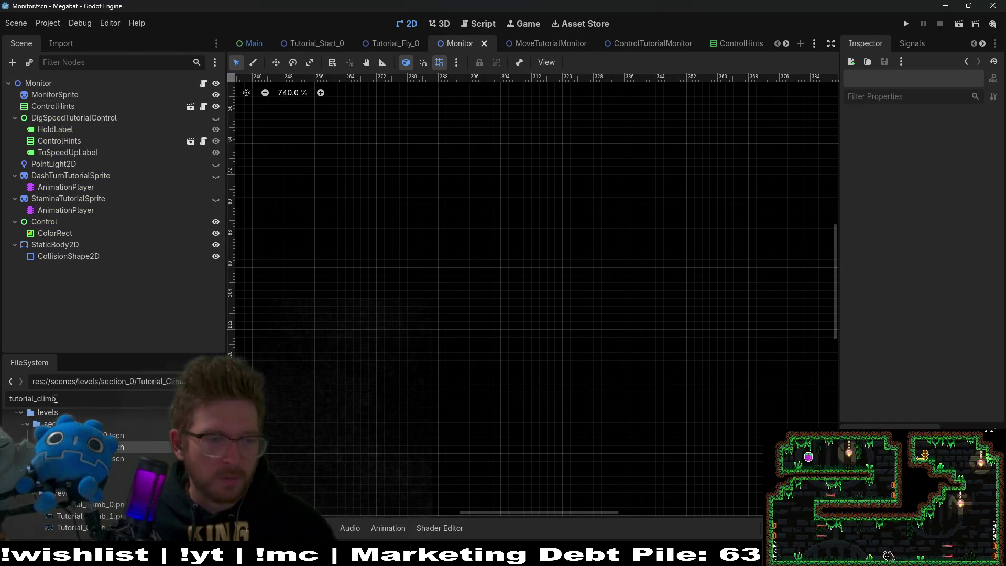
text(monitor)
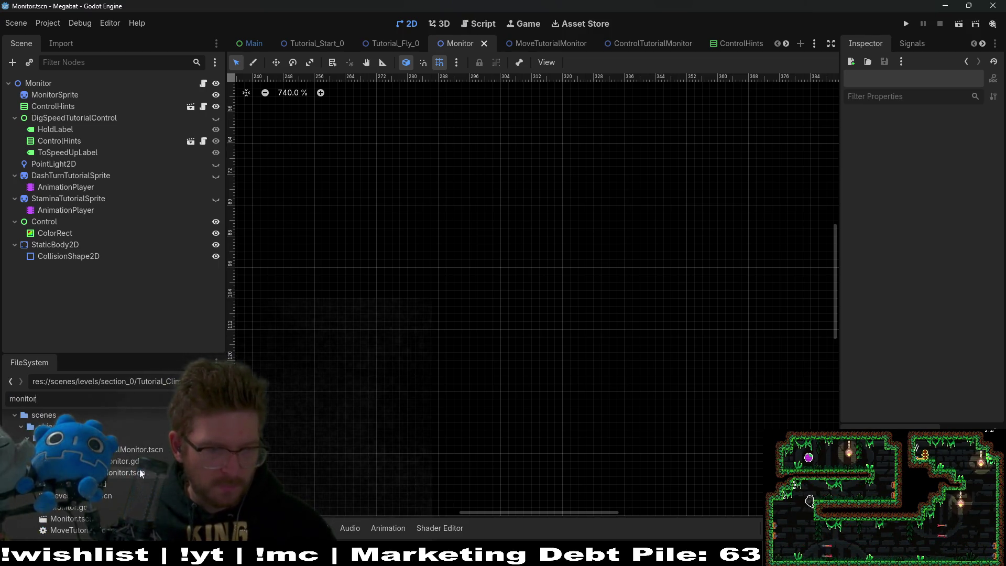
right_click(87, 518)
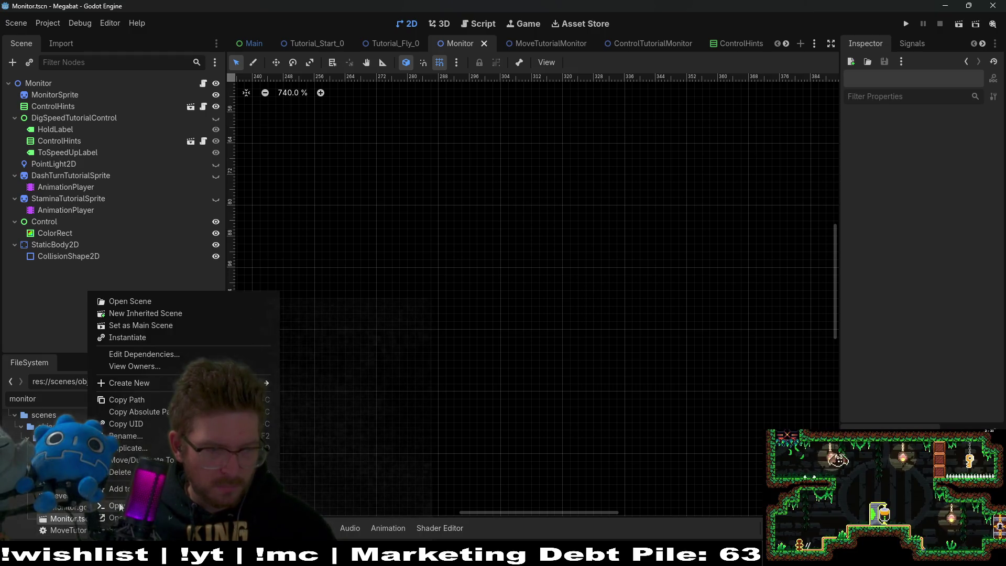
click(133, 446)
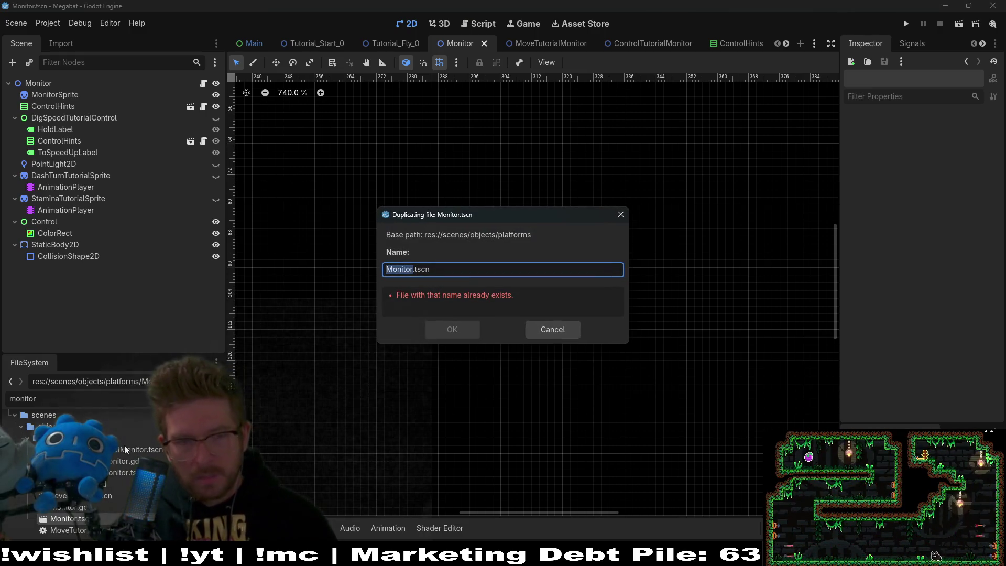
text(ClimbStaminaTutorial)
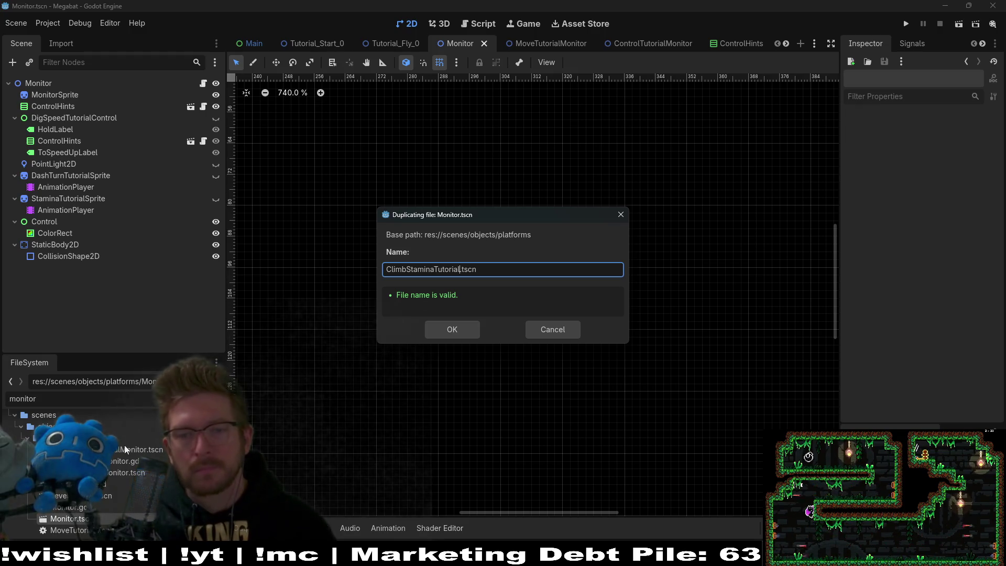
key(Return)
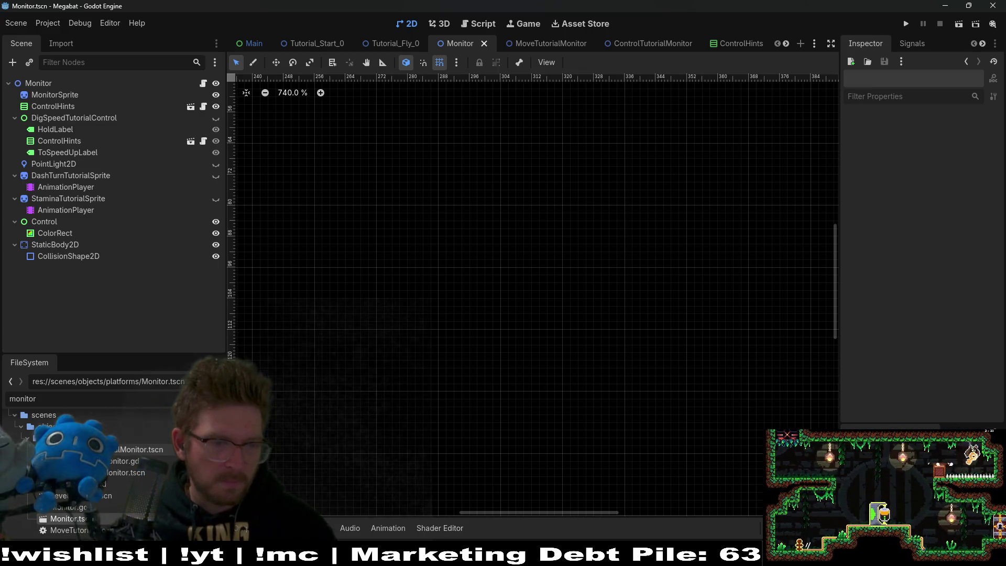
- Filter FileSystem for climbstamina and open ClimbStaminaTutorial.tscn
double_click(140, 449)
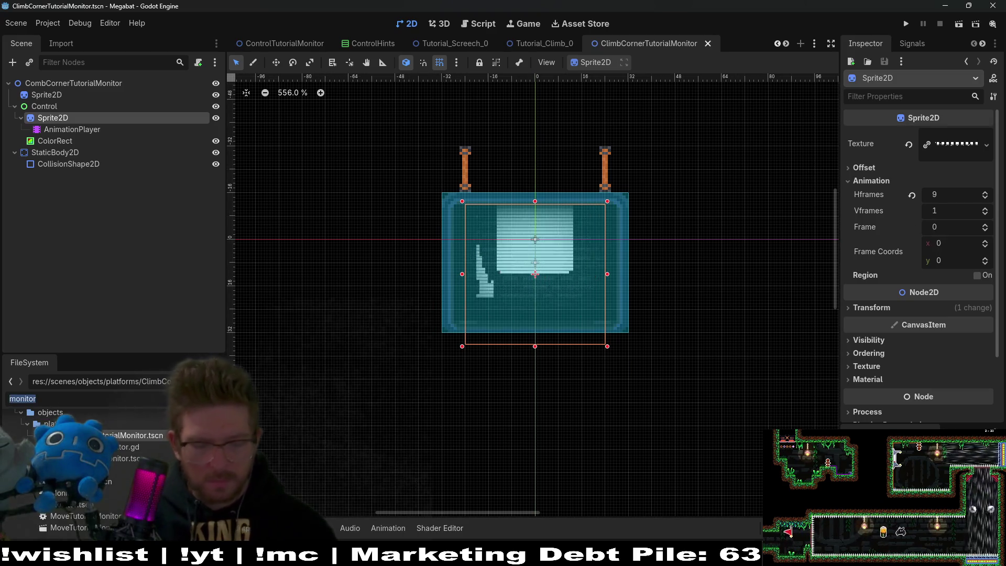
text(climbstamina)
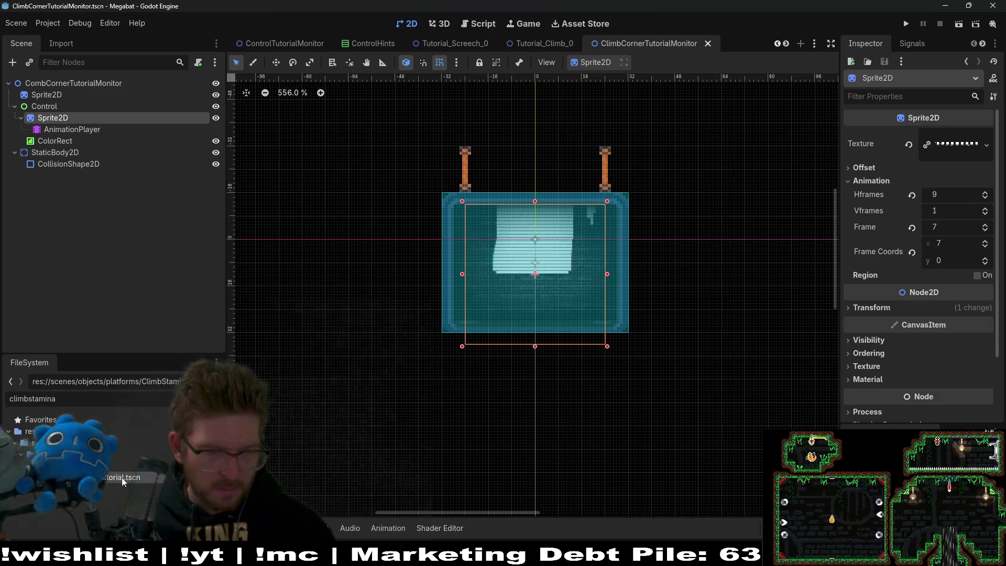
double_click(124, 478)
- Rename the file to ClimbStaminaTutorialMonitor.tscn and select the root Monitor node
right_click(122, 477)
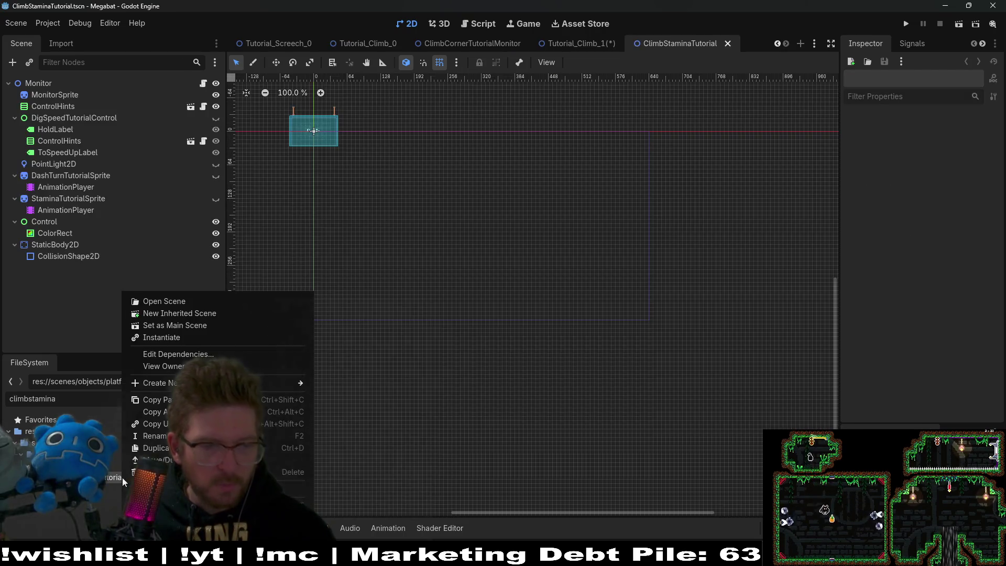
click(146, 438)
text(Tutorial)
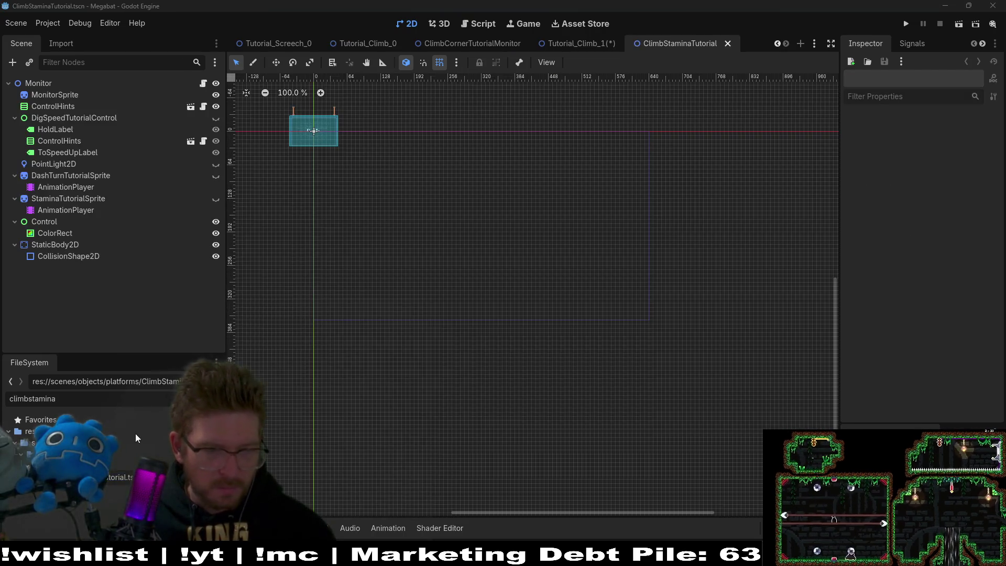
text(Monitor)
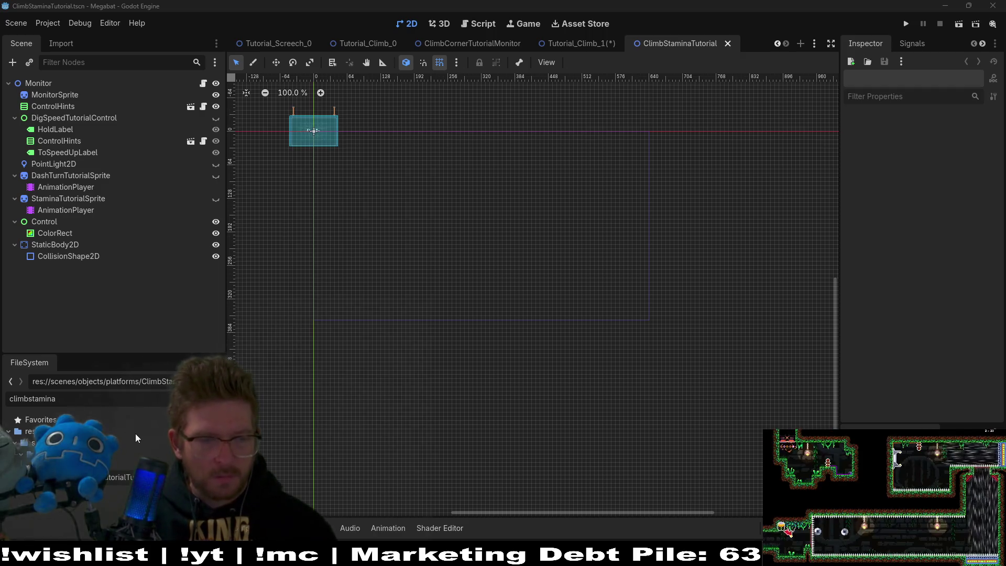
key(Return)
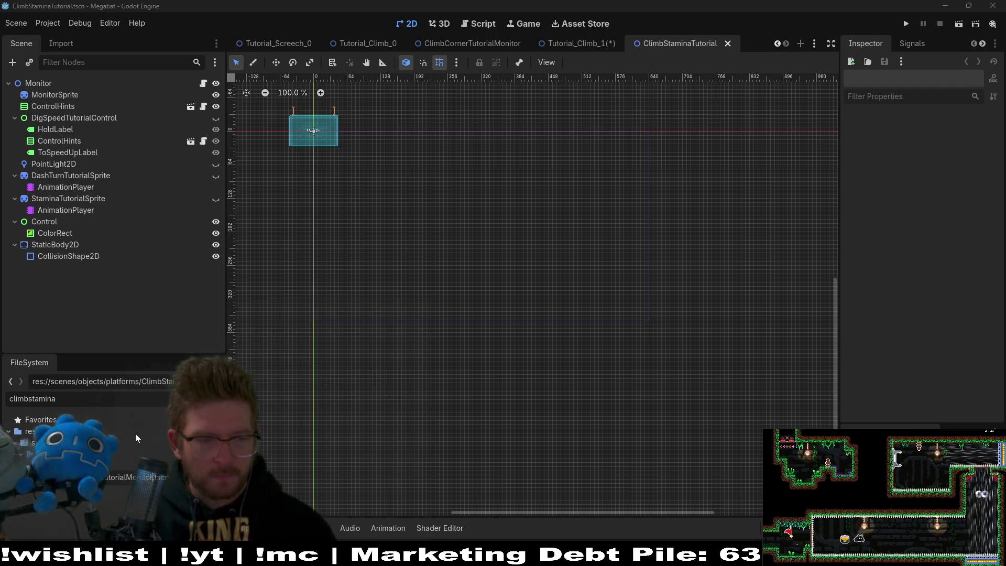
click(67, 105)
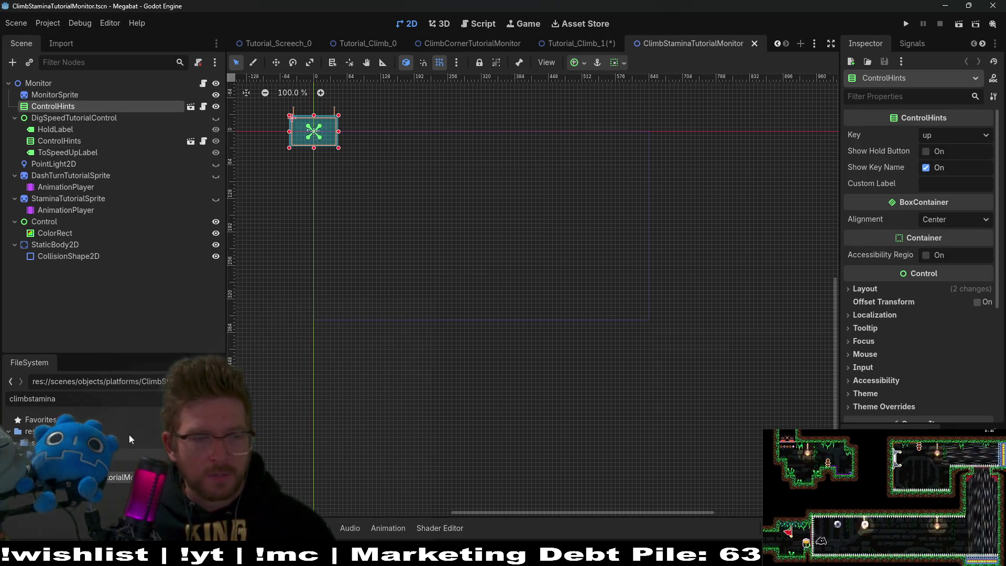
click(33, 82)
- Rename the root node to ClimbStaminaTutorialMonitor and detach its script
click(34, 82)
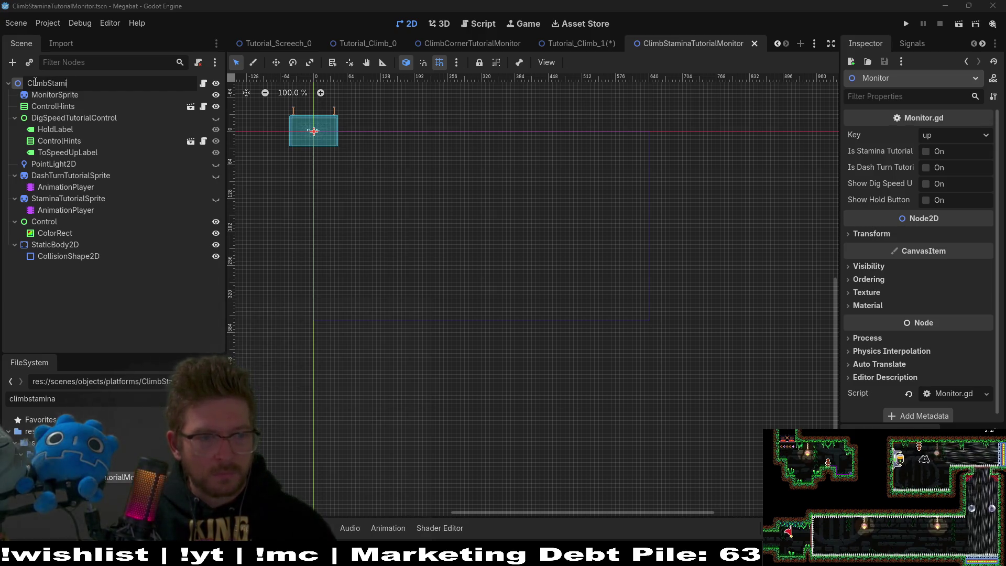
text(lMonitor)
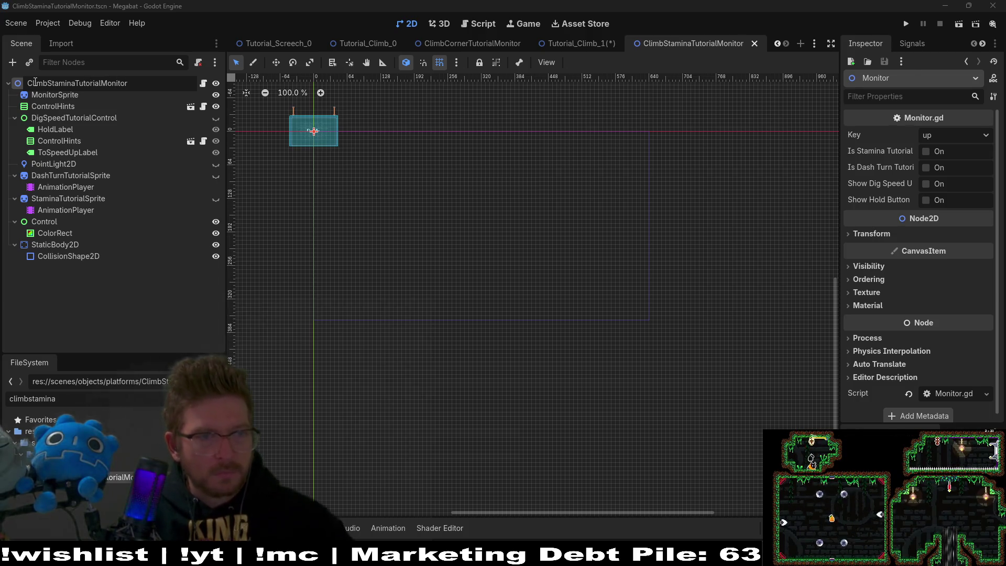
key(Return)
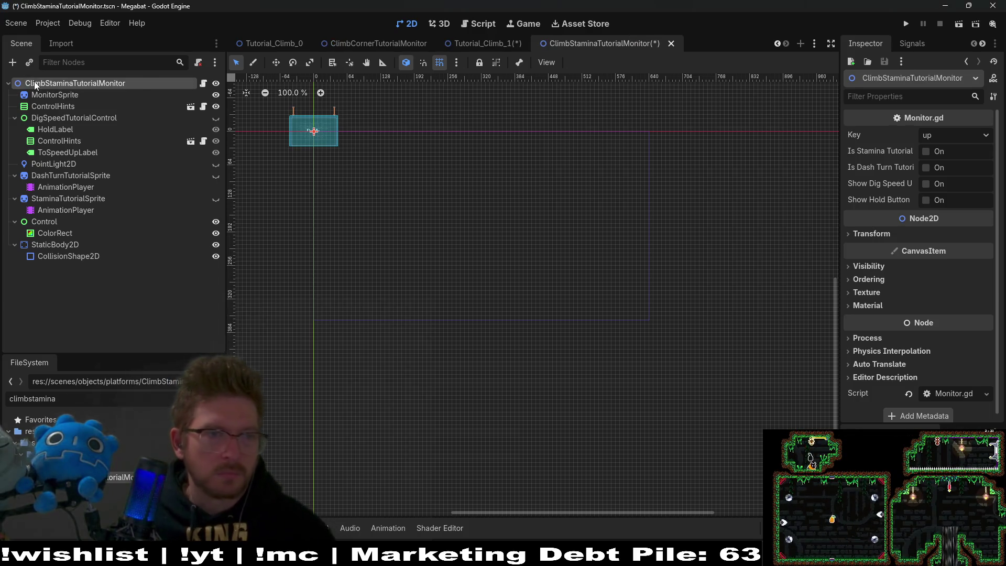
click(199, 63)
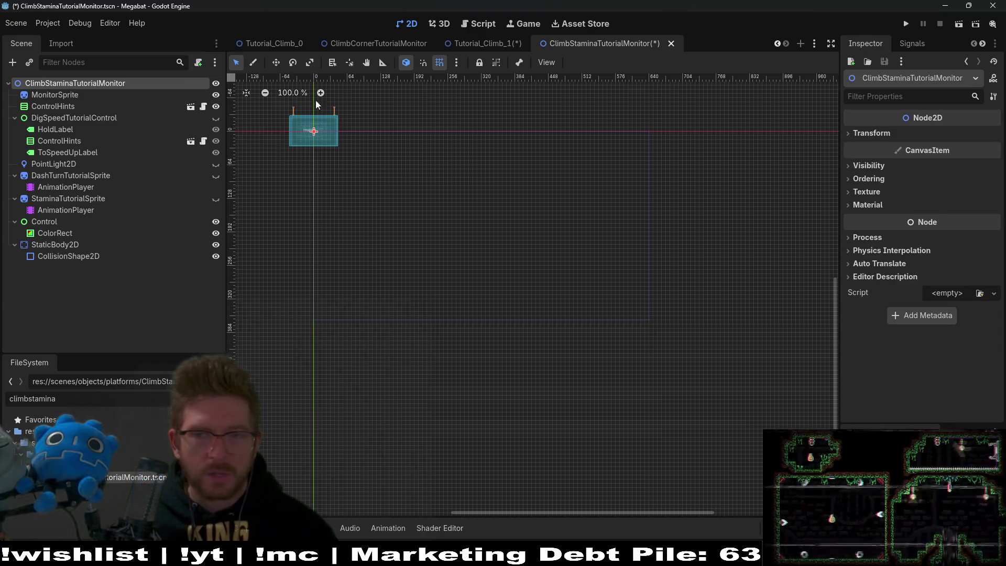
- Delete the ControlHints and DashTurnTutorialSprite nodes
click(56, 107)
key(Delete)
key(Return)
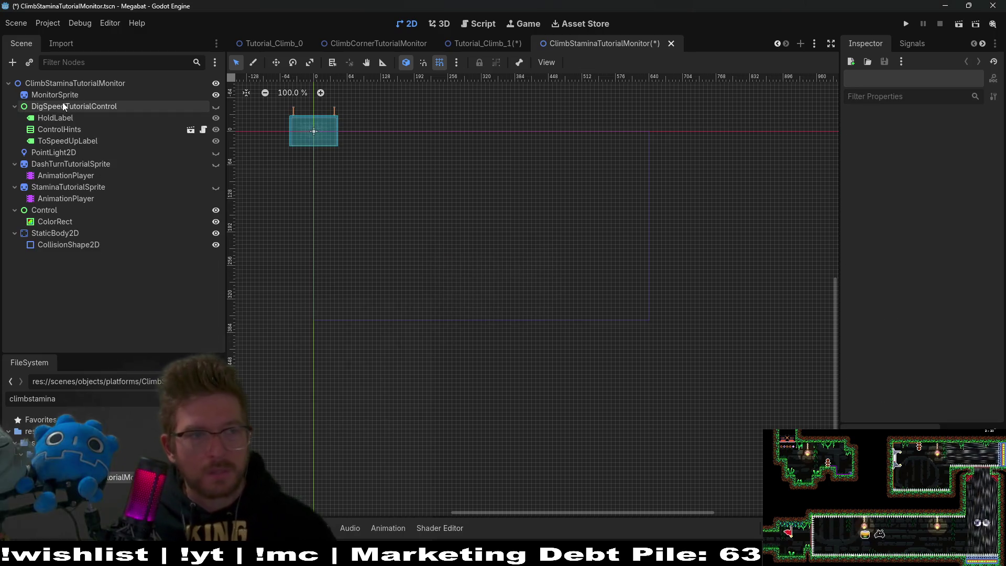
click(65, 164)
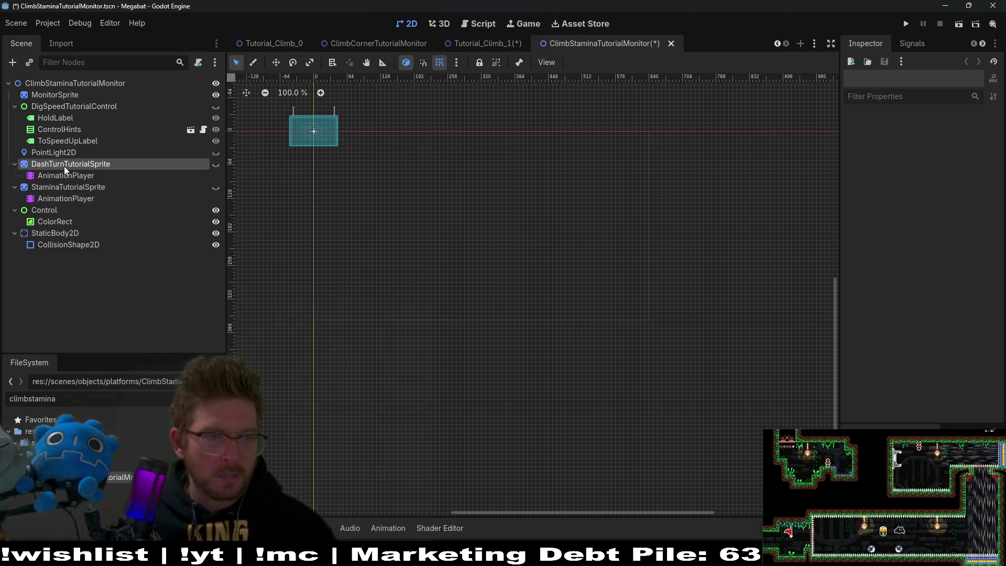
key(Delete)
key(Return)
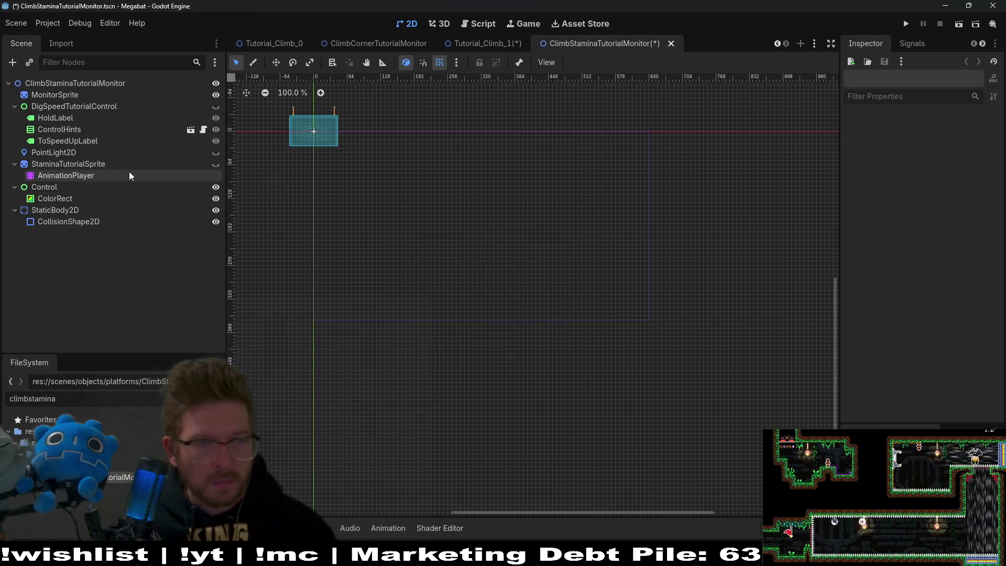
- Delete the PointLight2D node and DigSpeedTutorialControl with its children
click(102, 164)
click(59, 186)
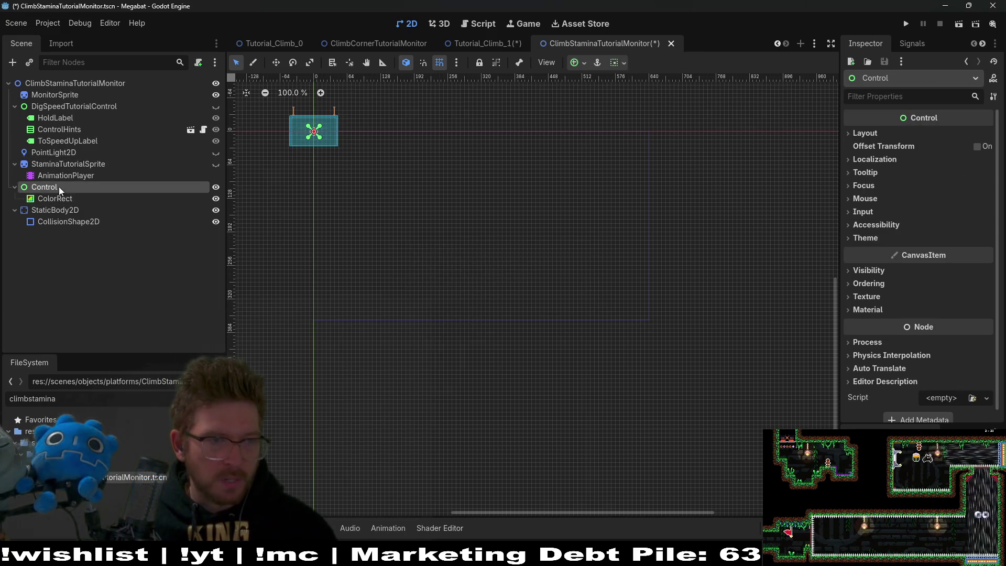
click(58, 211)
click(53, 153)
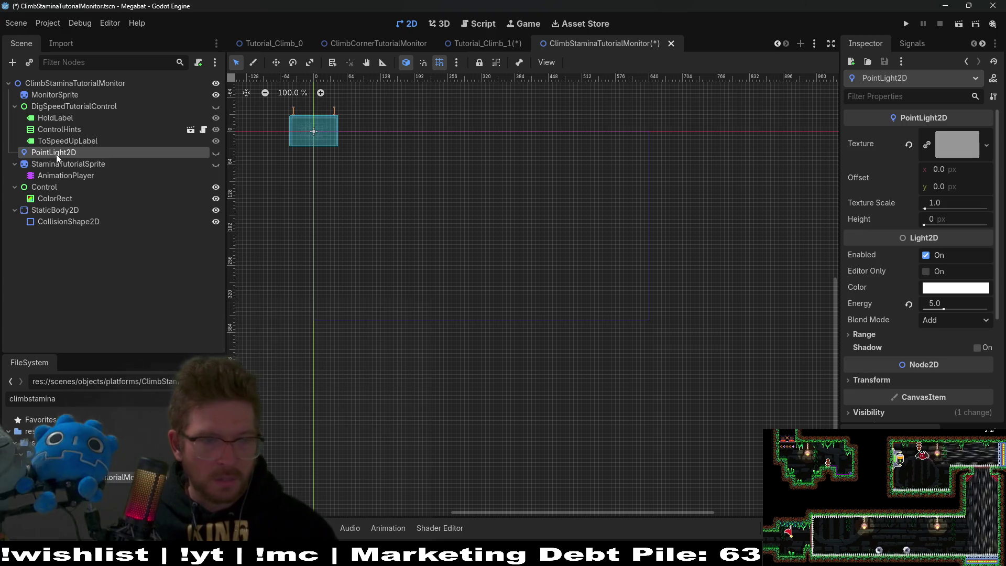
key(Delete)
key(Return)
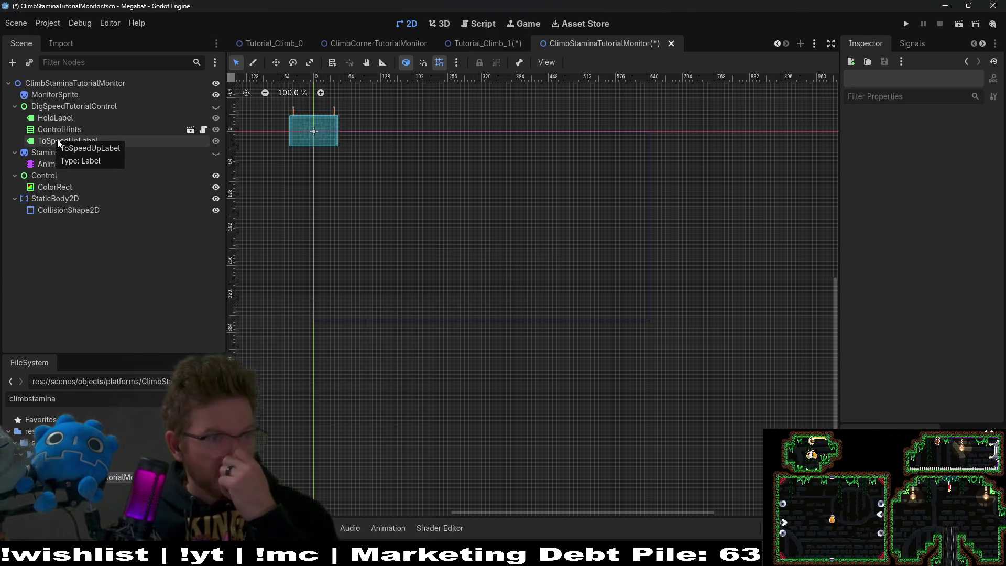
click(88, 106)
key(Delete)
key(Return)
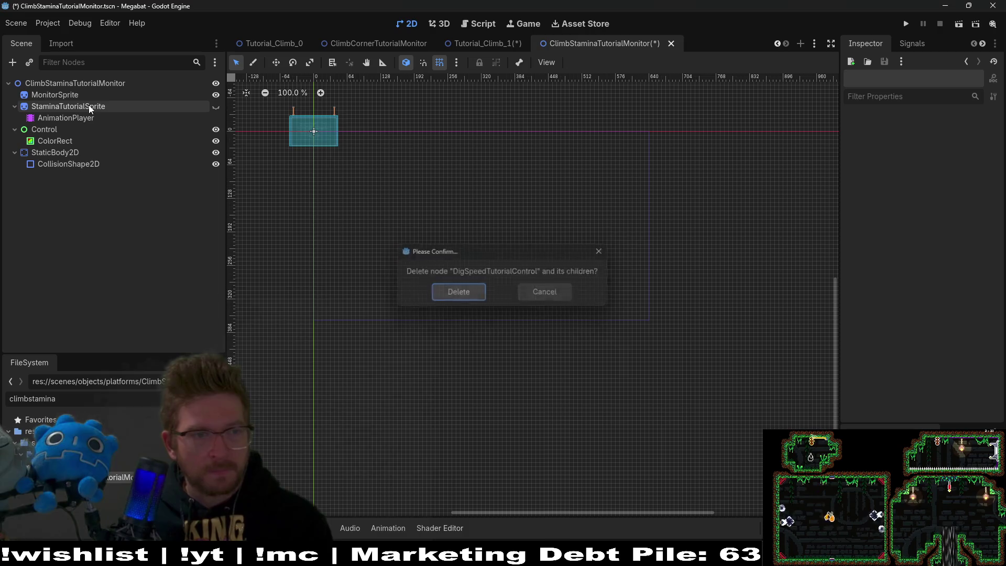
- Make StaminaTutorialSprite visible and select it to view its animations
scroll(517, 200, up, 10)
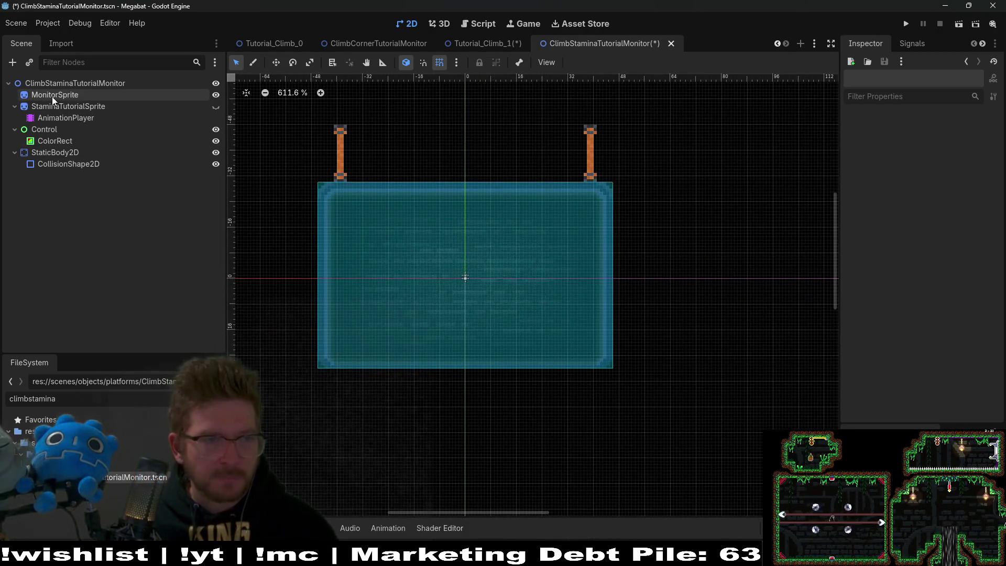
click(53, 96)
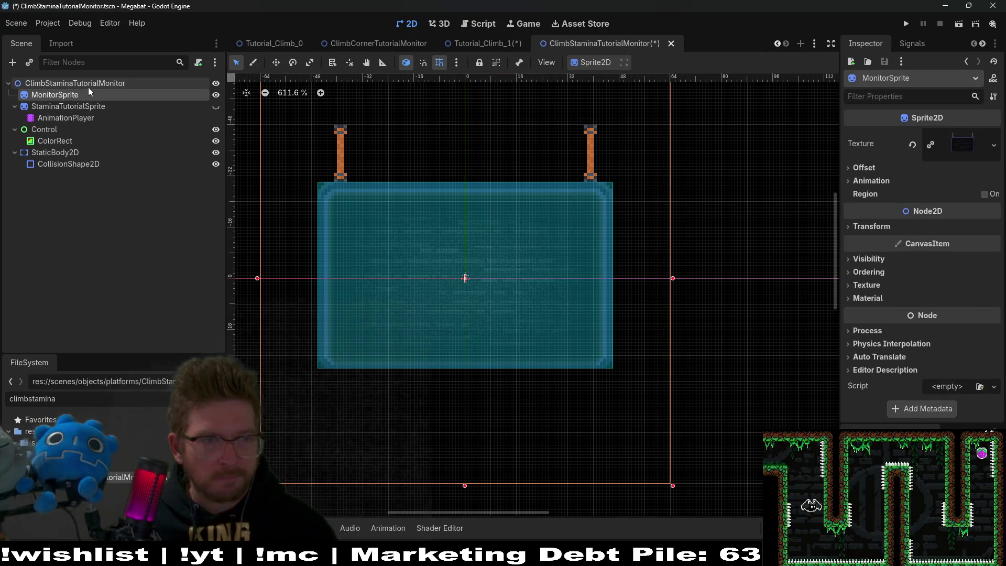
click(216, 106)
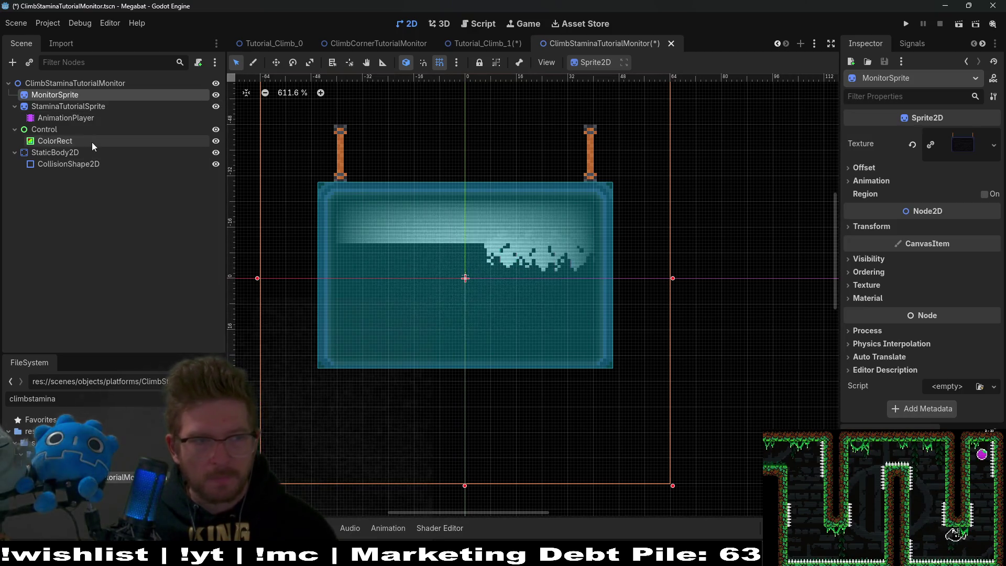
click(70, 117)
click(79, 106)
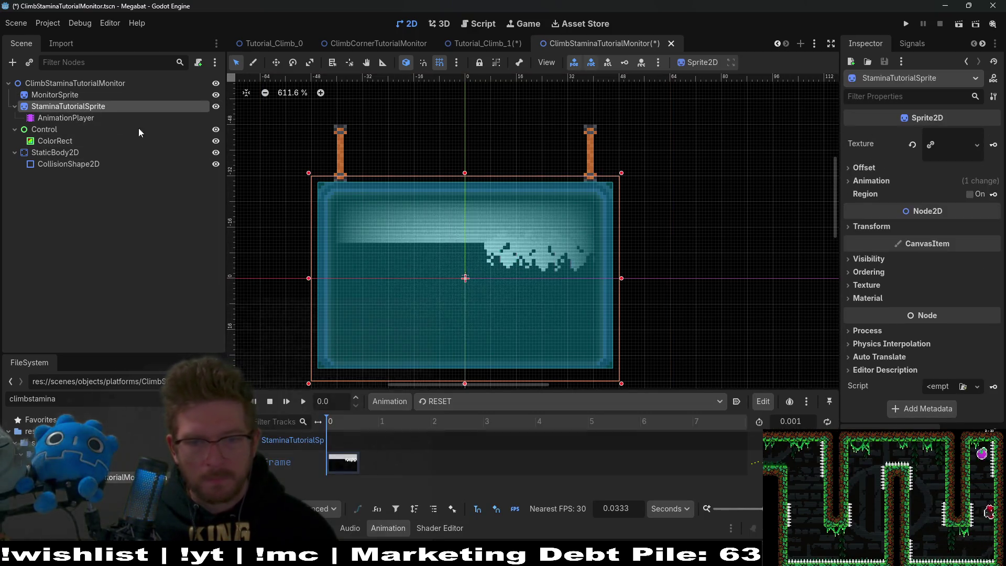
- Set the climb_tutorial animation to autoplay, save the scene, and play it
click(737, 402)
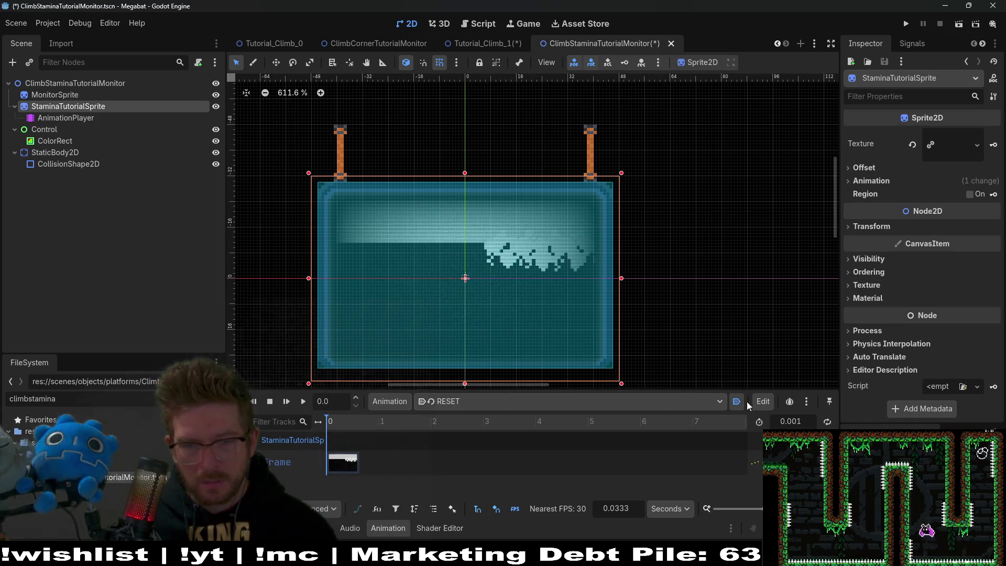
click(709, 401)
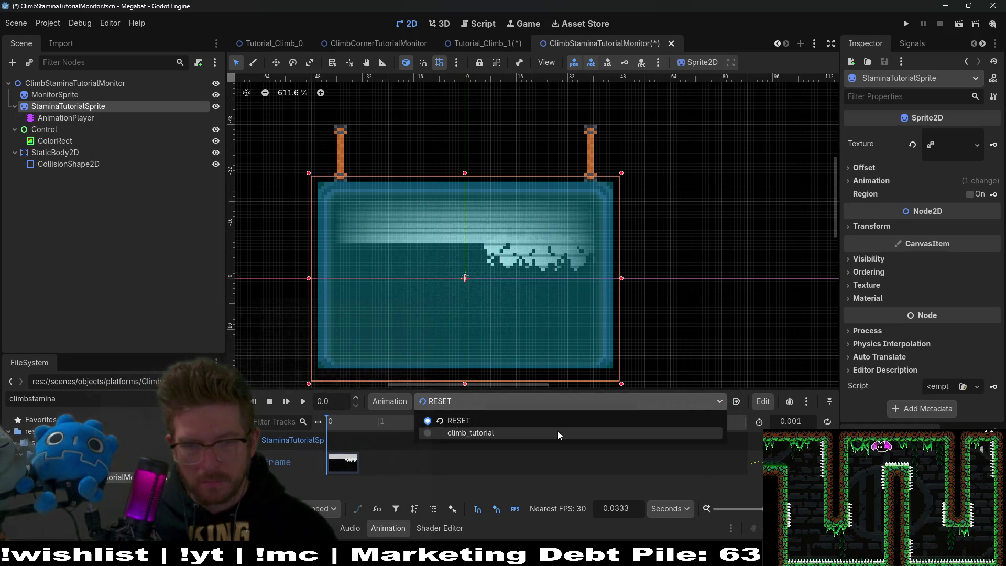
click(557, 431)
key(ctrl+s)
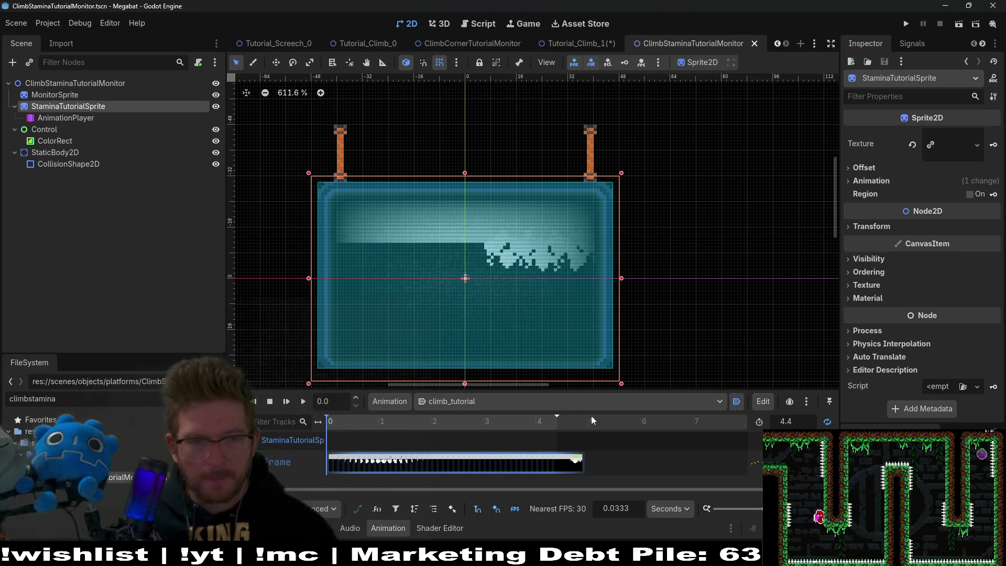
click(290, 404)
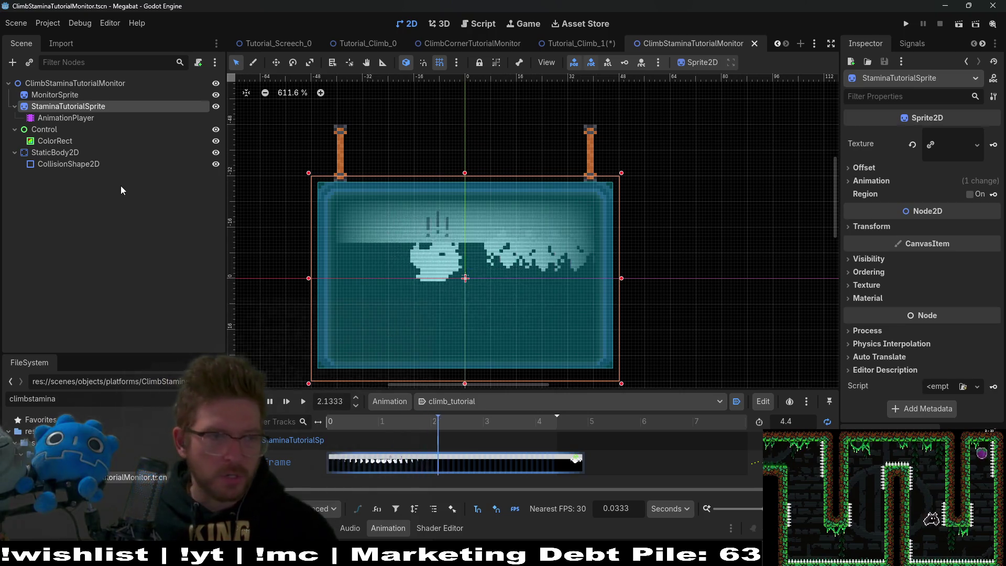
- Nudge the stamina sprite down and back up, then save ClimbStaminaTutorialMonitor
key(w)
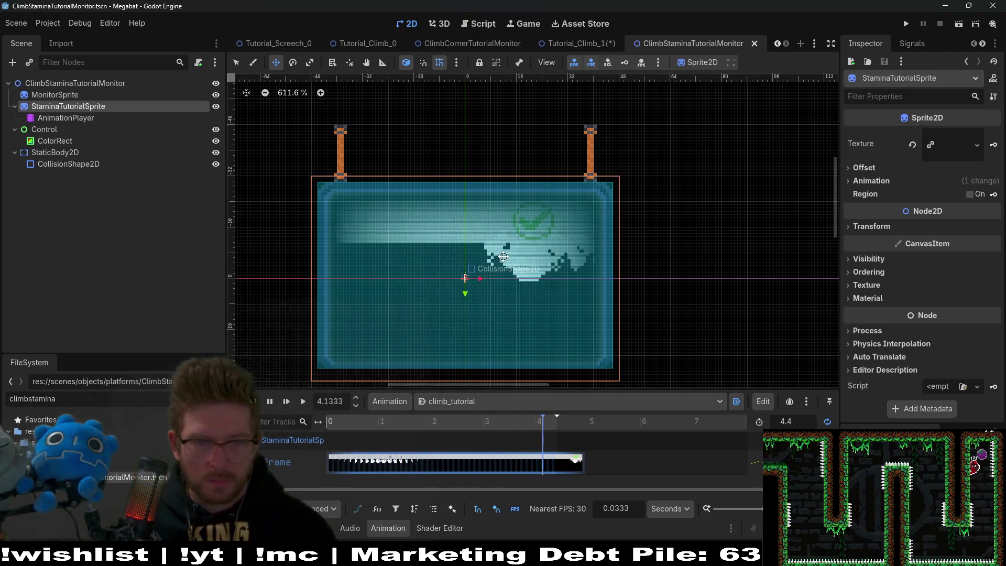
key(Down)
key(Down)
key(Down)
key(Down)
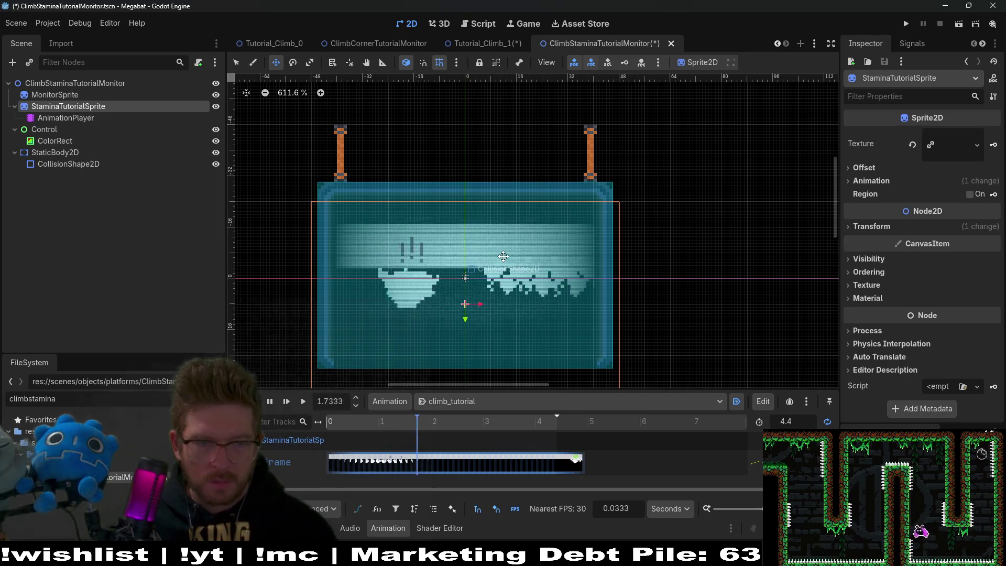
scroll(503, 257, down, 3)
scroll(523, 246, up, 3)
scroll(522, 245, up, 1)
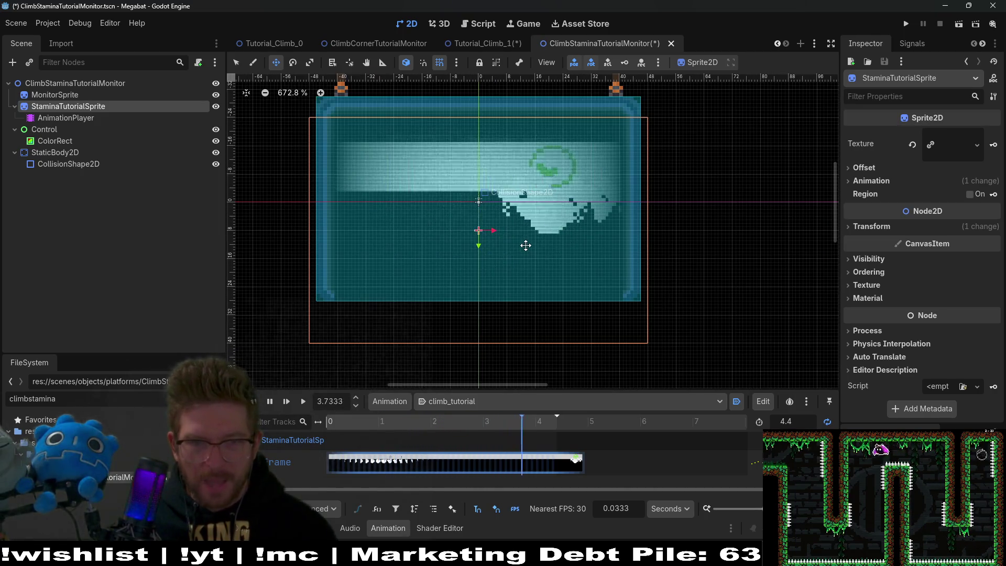
key(Up)
key(Up)
key(Up)
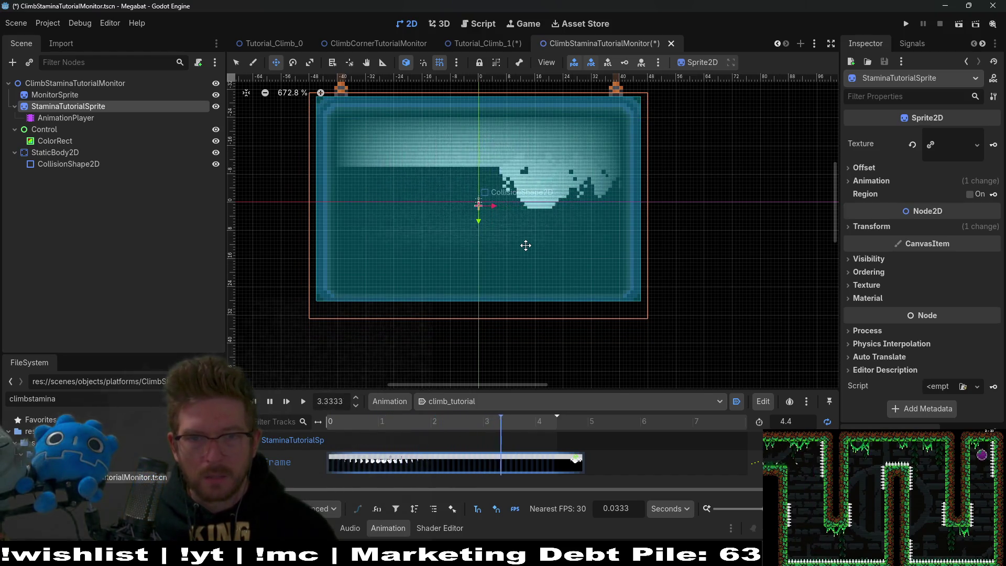
key(Up)
key(ctrl+s)
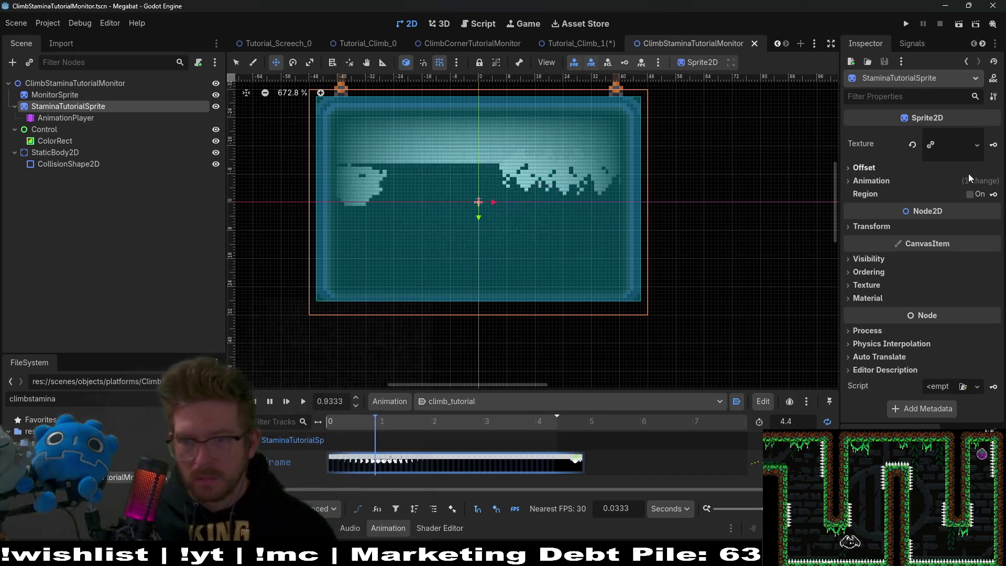
- Stop climb_tutorial playback at 0.0 and bring Aseprite to the front
click(65, 117)
click(68, 106)
mouse_move(950, 152)
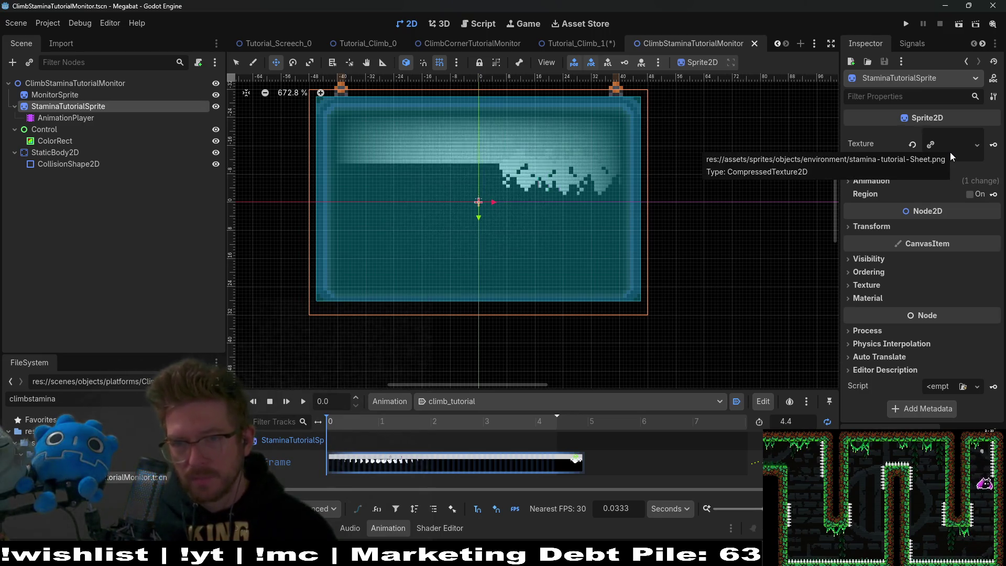
key(alt+Tab)
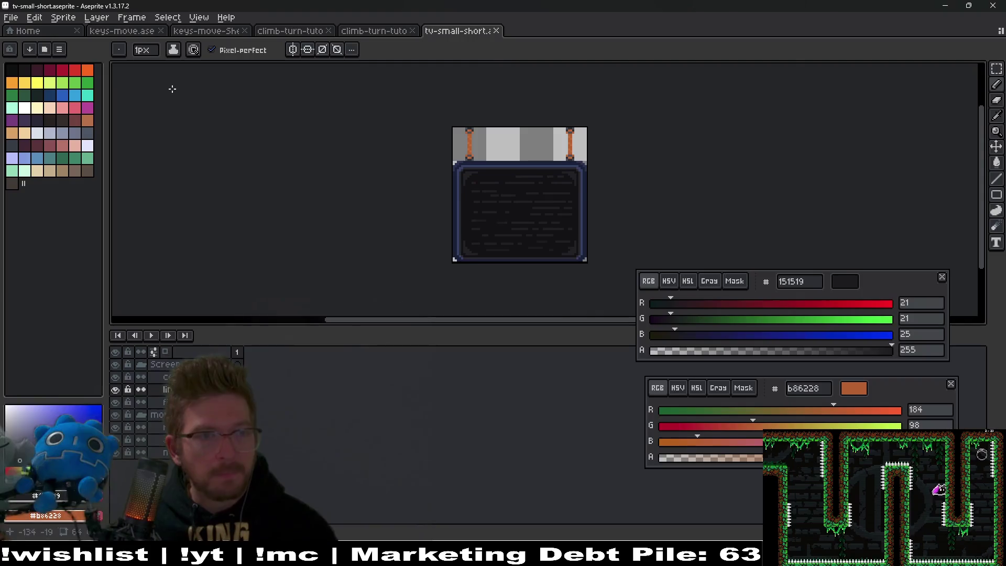
- Open stamina-tutorial.aseprite, not its sprite sheet, from the environment sprites folder
click(11, 18)
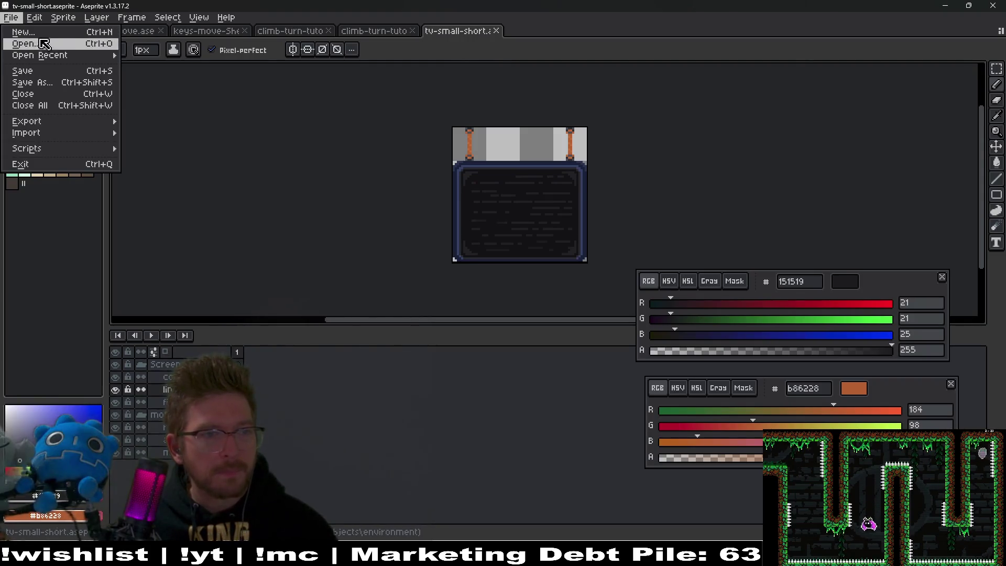
click(43, 45)
key(Escape)
click(11, 17)
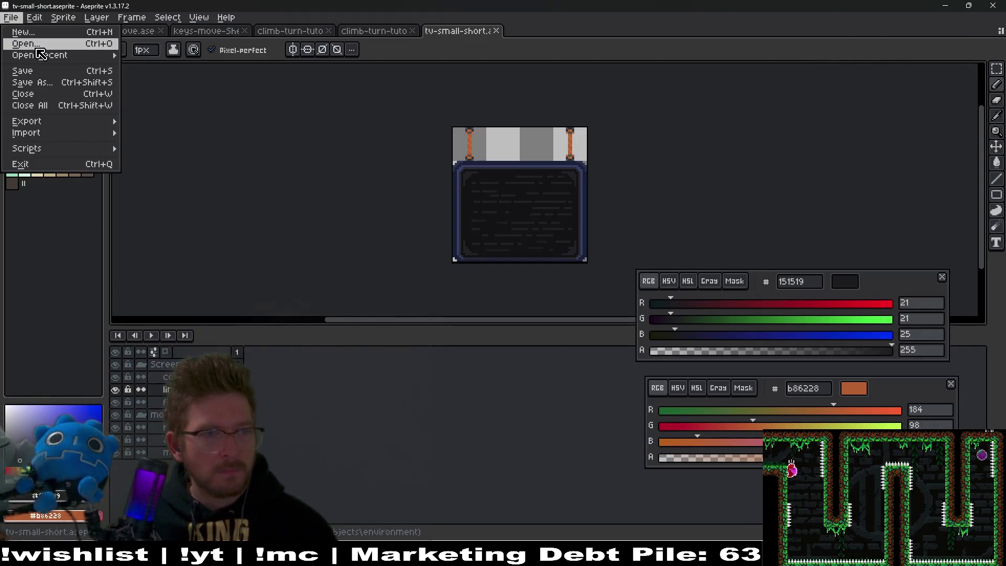
click(37, 51)
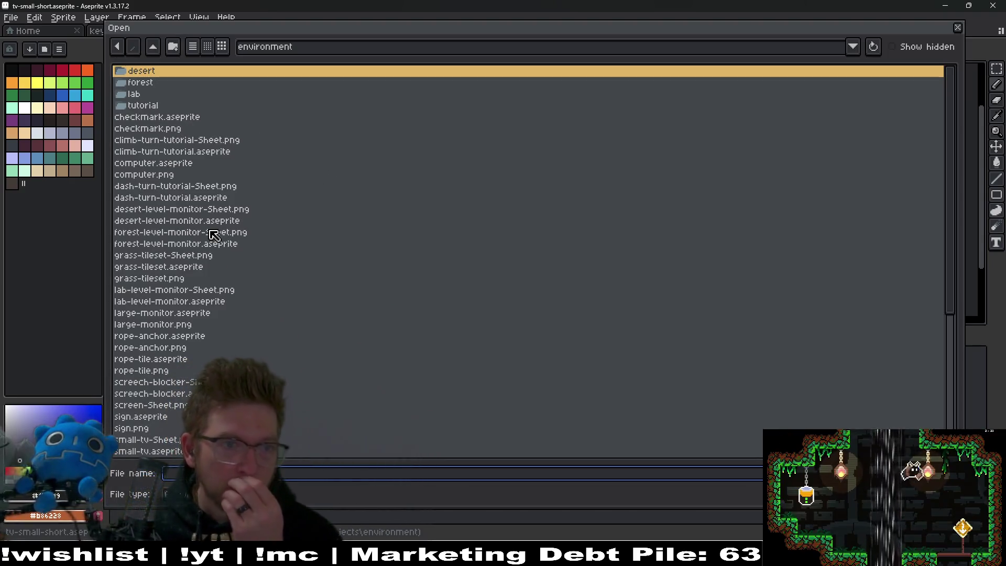
scroll(220, 276, down, 3)
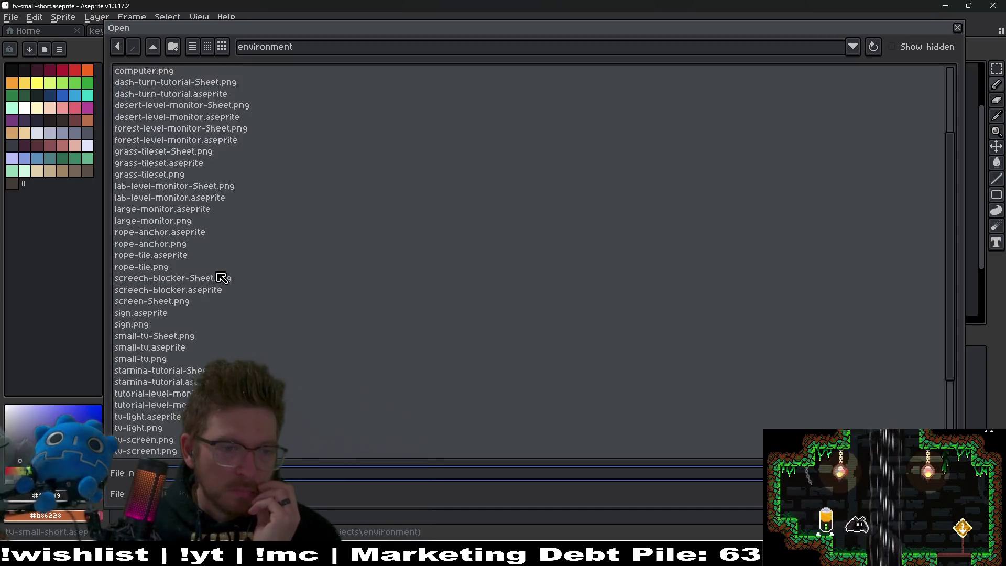
click(223, 337)
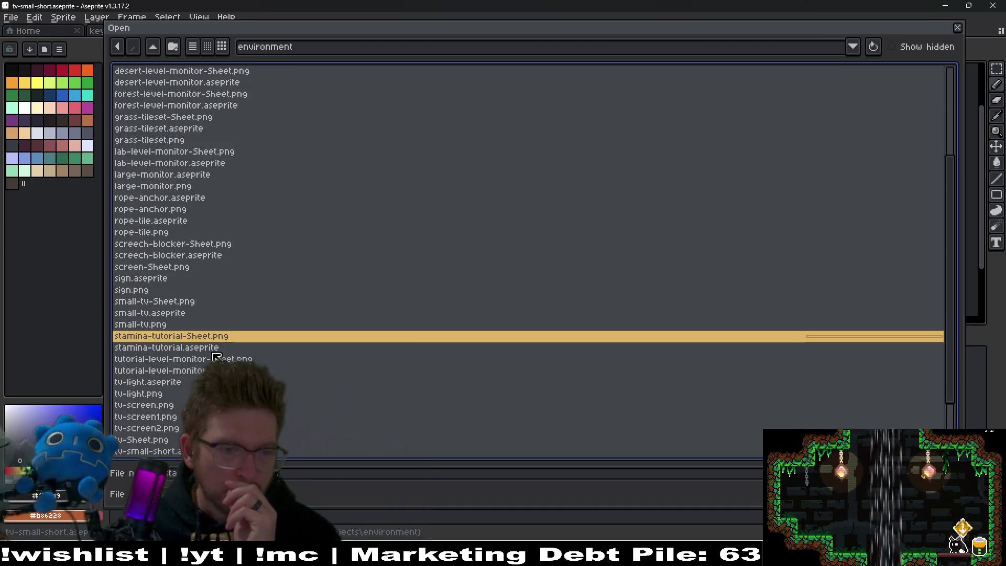
click(212, 350)
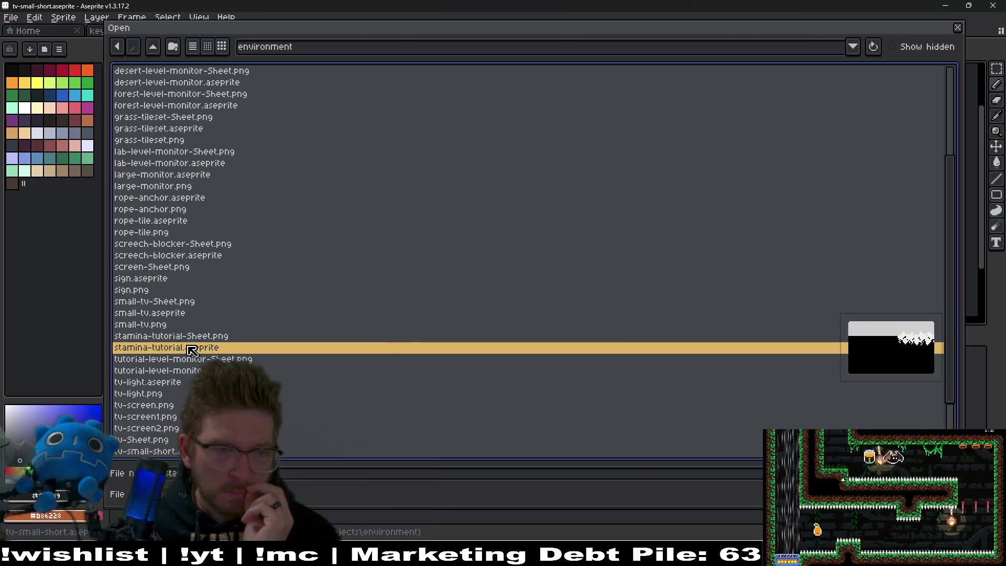
double_click(192, 351)
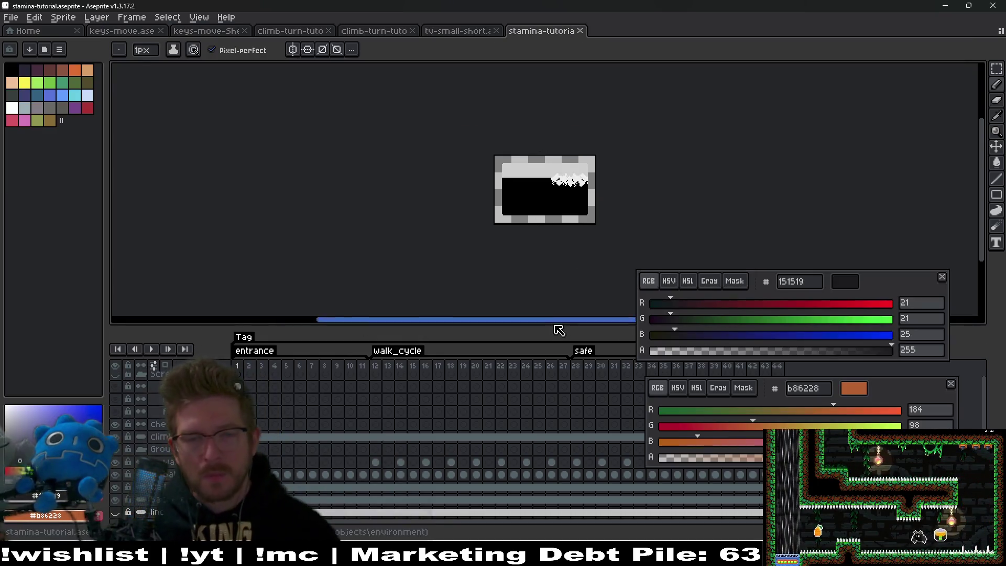
- Move the dark and orange colour panels off the timeline and check the canvas size
scroll(554, 281, up, 3)
scroll(584, 241, down, 1)
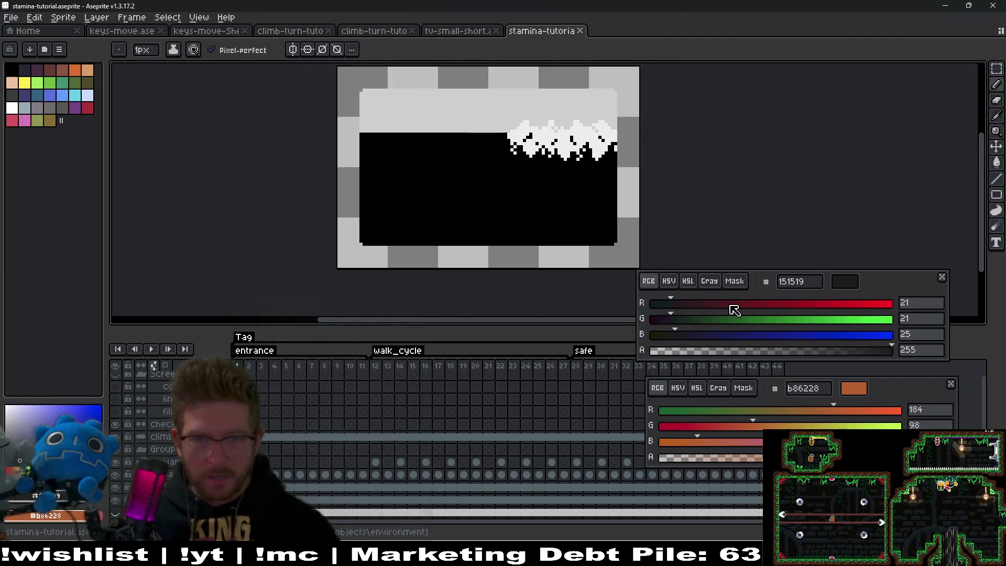
mouse_move(864, 279)
mouse_down()
mouse_move(911, 101)
mouse_move(899, 97)
mouse_up()
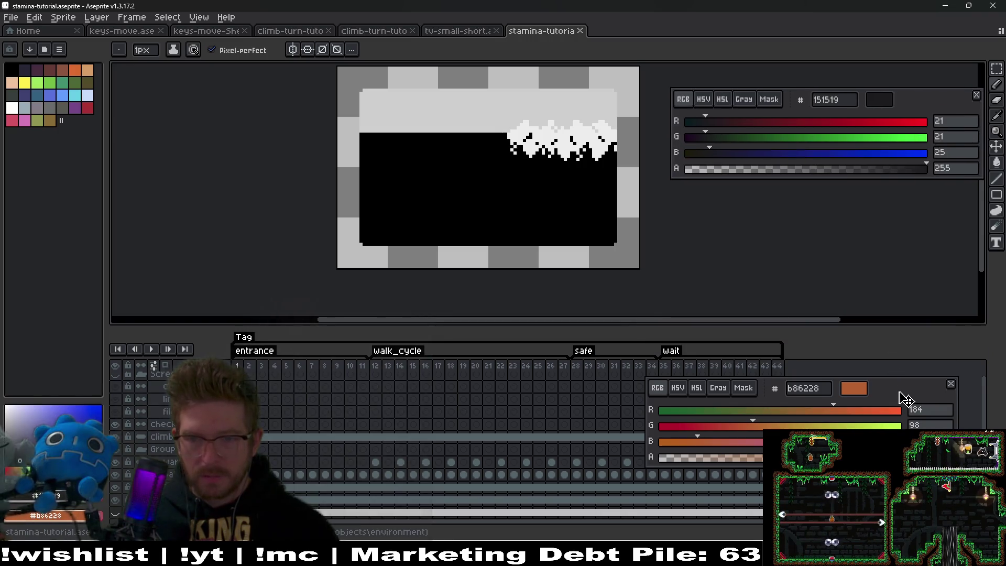
drag(900, 393, 918, 219)
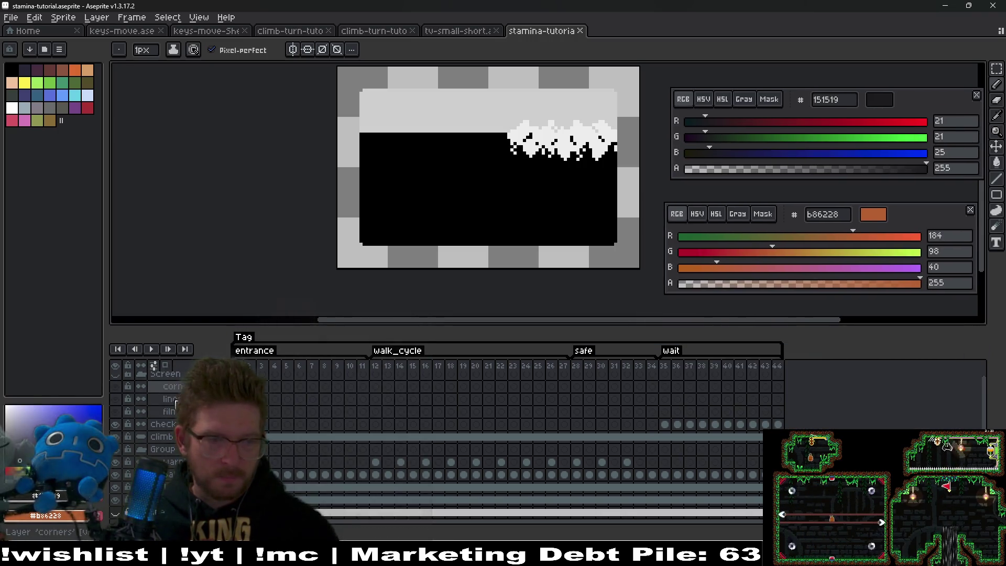
scroll(176, 404, up, 1)
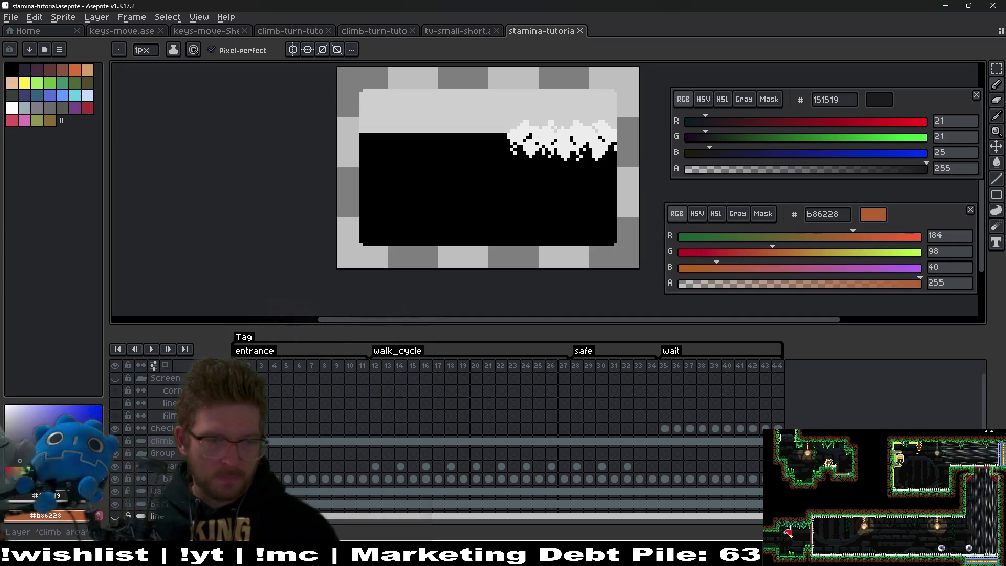
key(ctrl+alt+c)
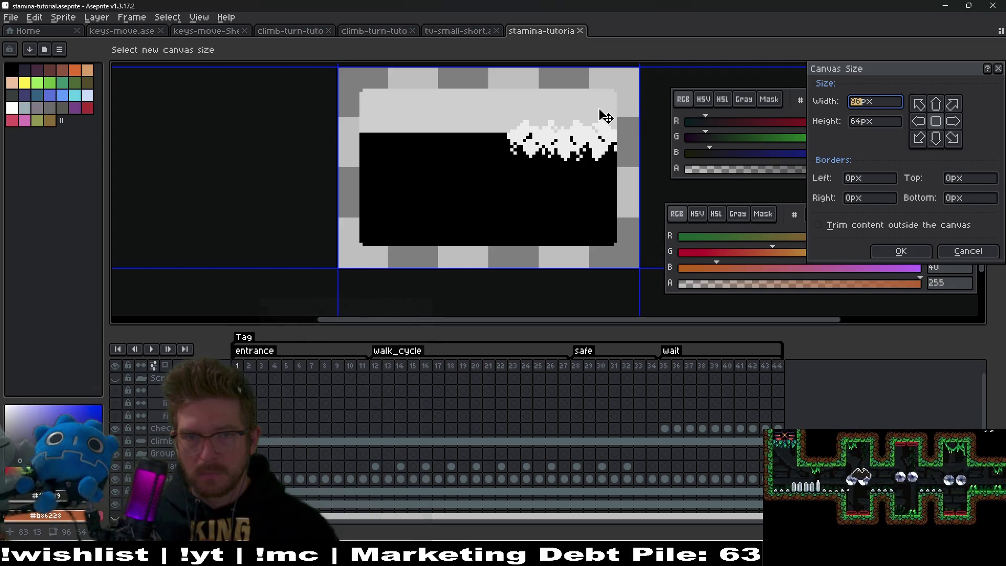
key(Escape)
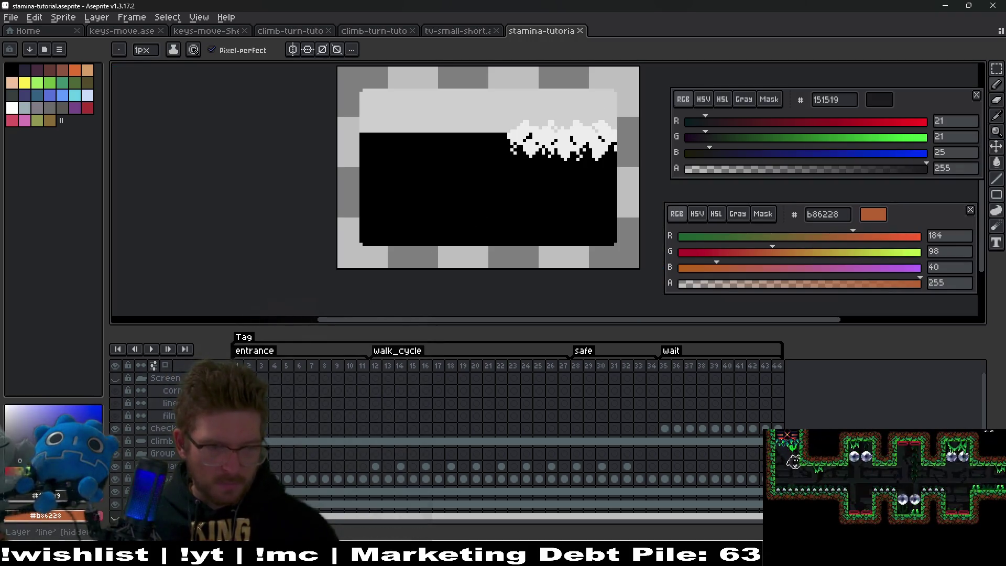
- Delete the background layer and save stamina-tutorial.aseprite
click(249, 504)
click(115, 506)
click(116, 506)
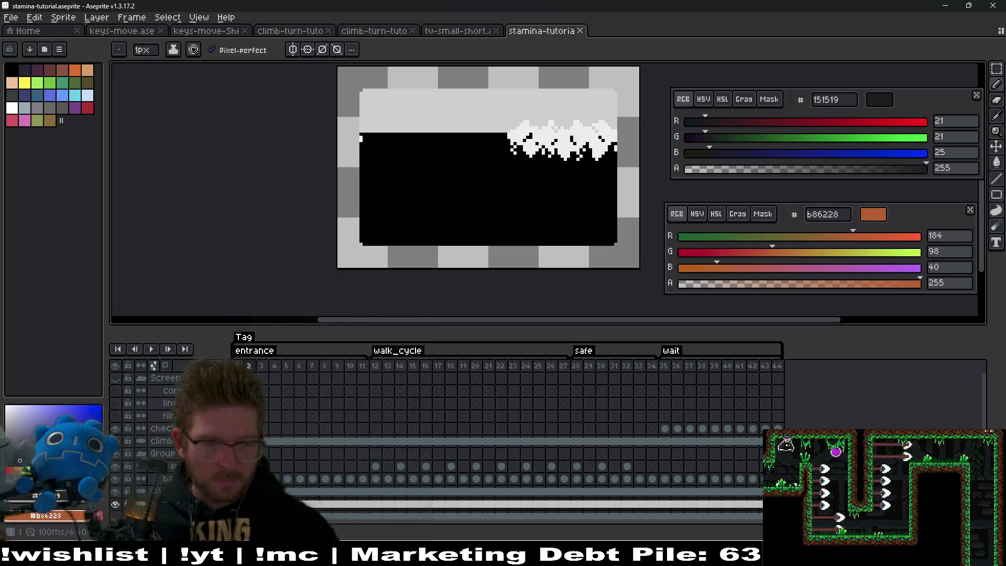
key(Delete)
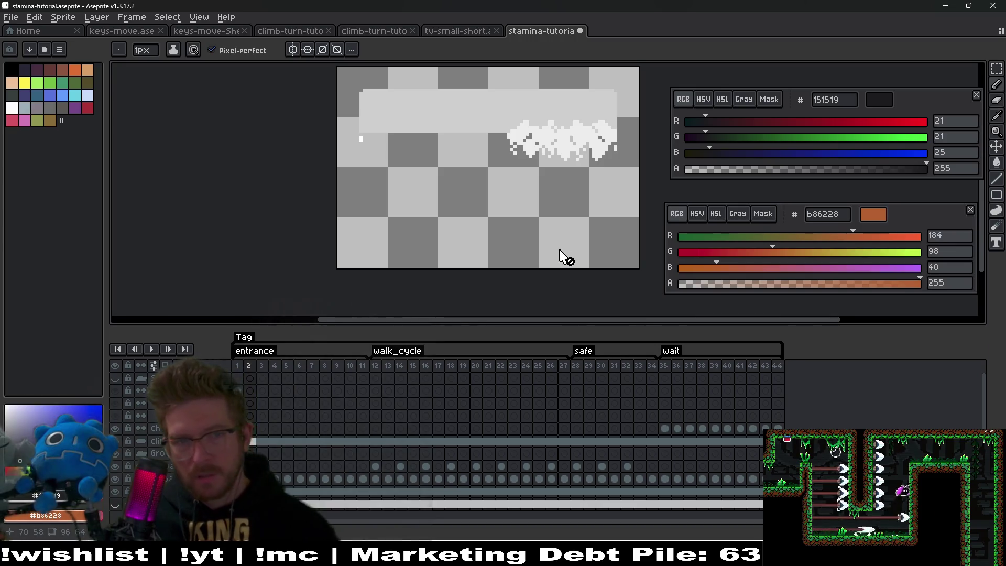
key(ctrl+s)
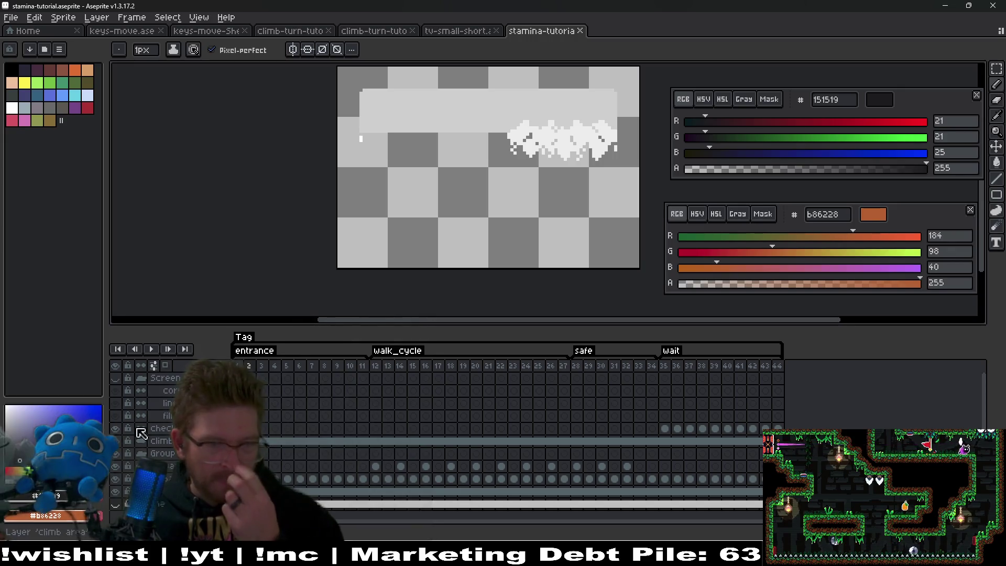
- Delete the Screen group and its layers, leaving the Group layer selected
click(160, 378)
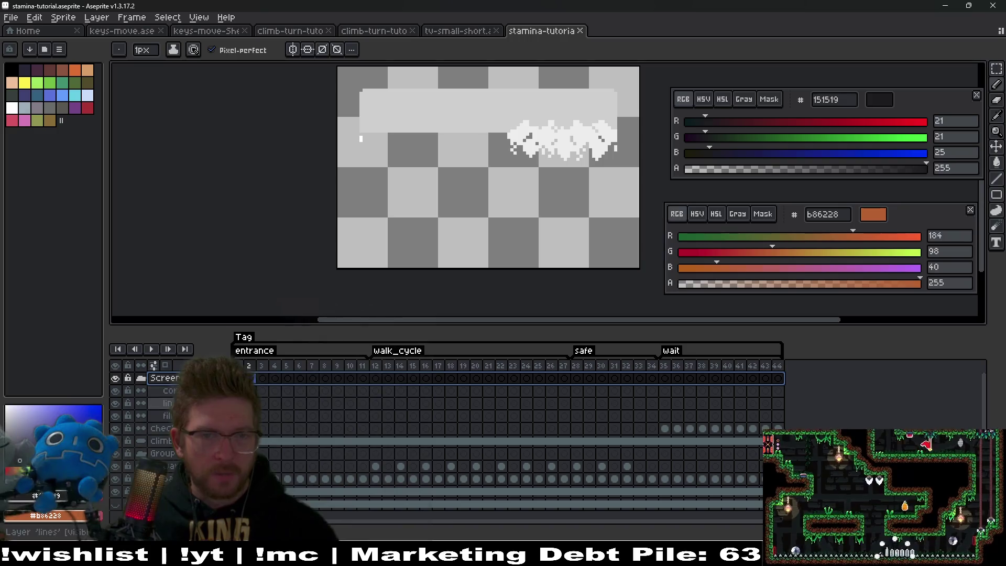
click(115, 378)
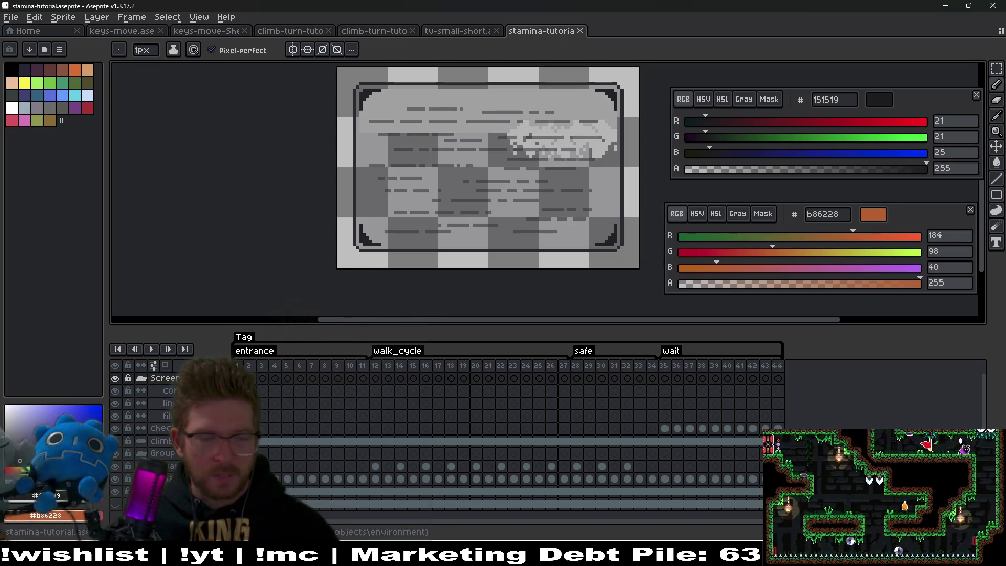
click(157, 415)
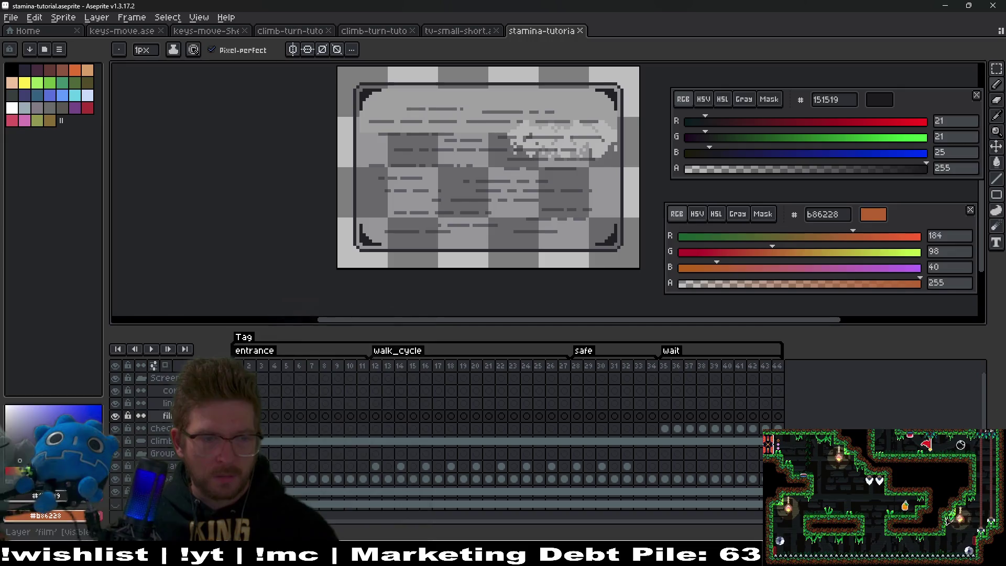
click(171, 379)
key(Delete)
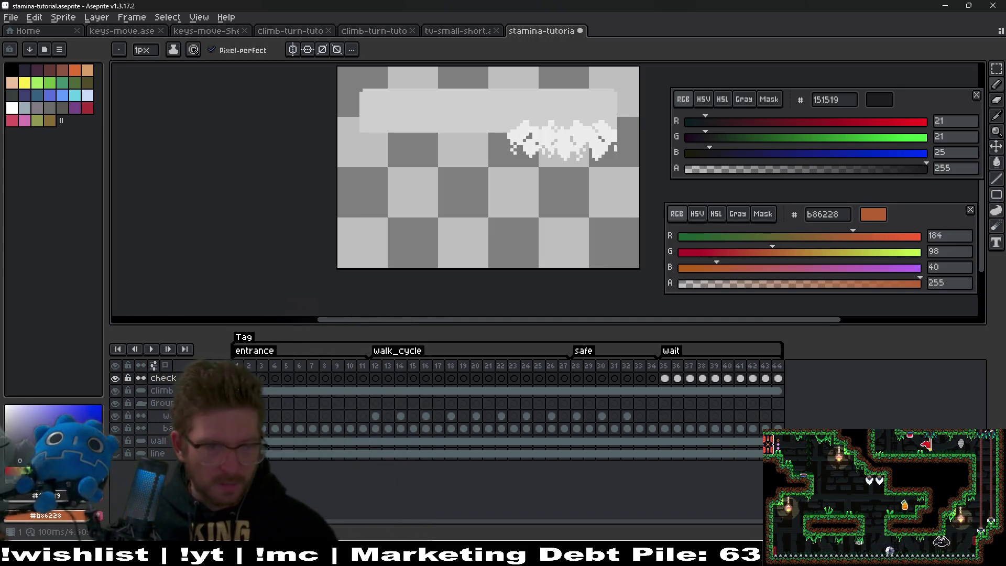
click(162, 403)
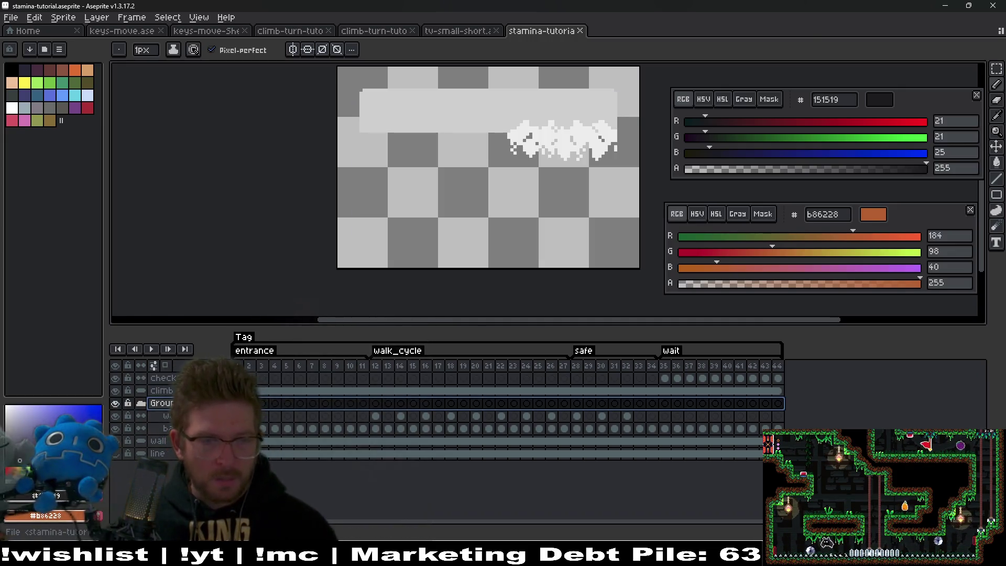
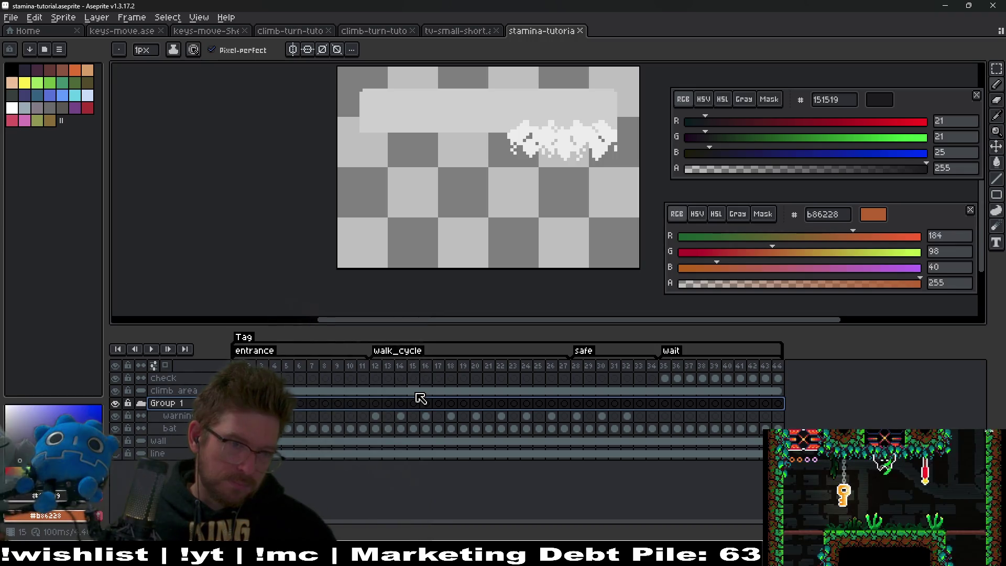
- Select the climb area and wall layers, then make the 'line' layer visible and select it
click(445, 392)
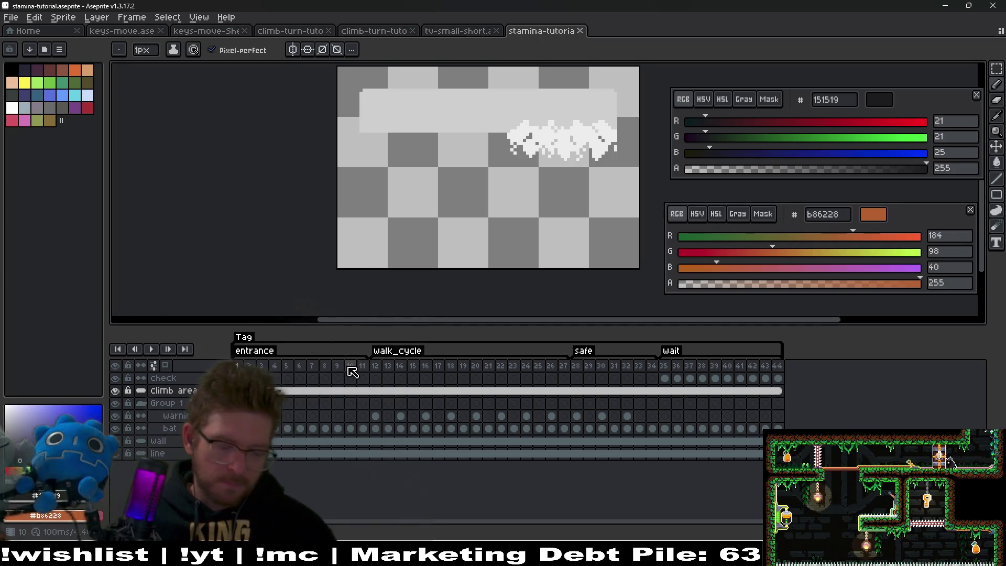
key(m)
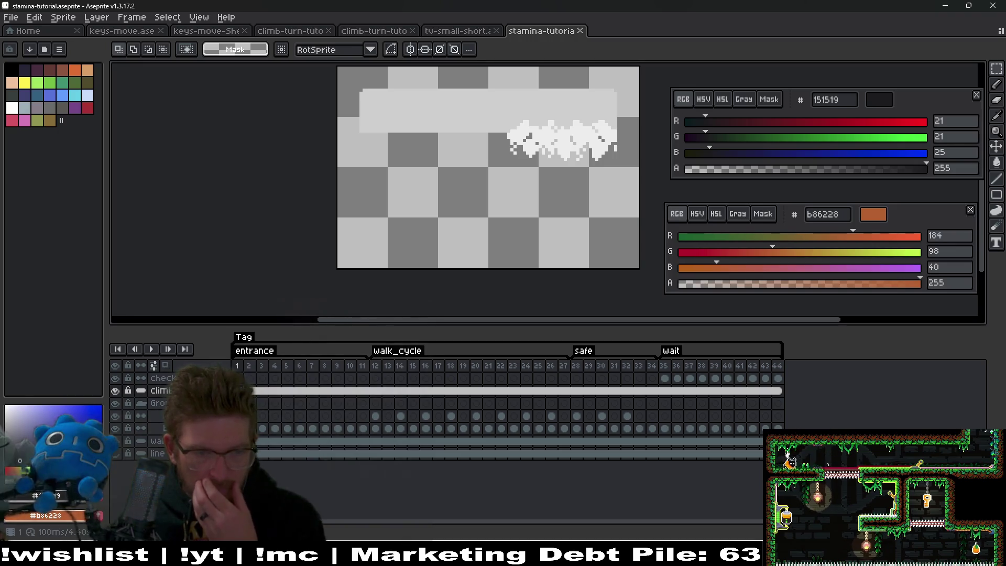
click(158, 441)
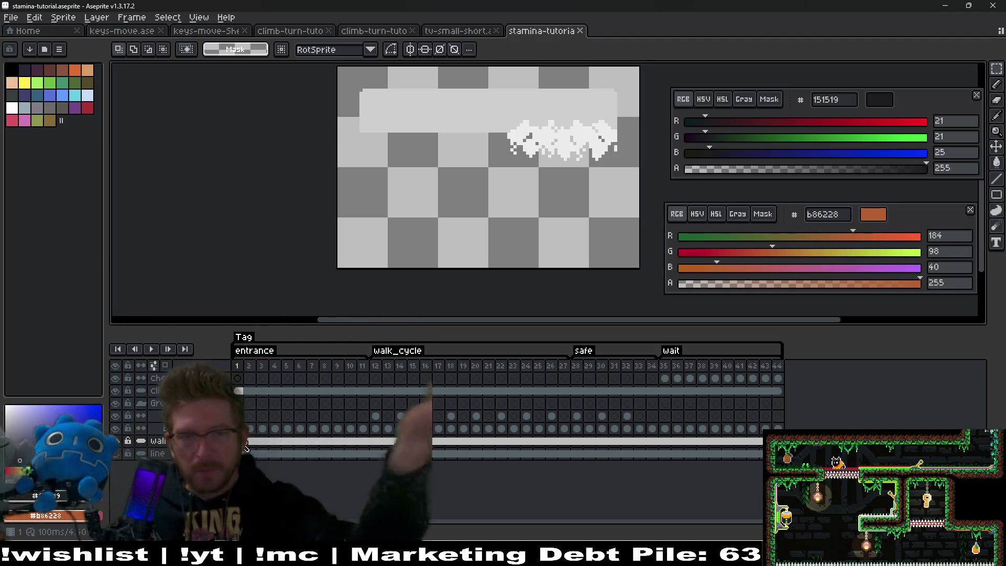
drag(400, 170, 383, 244)
click(114, 454)
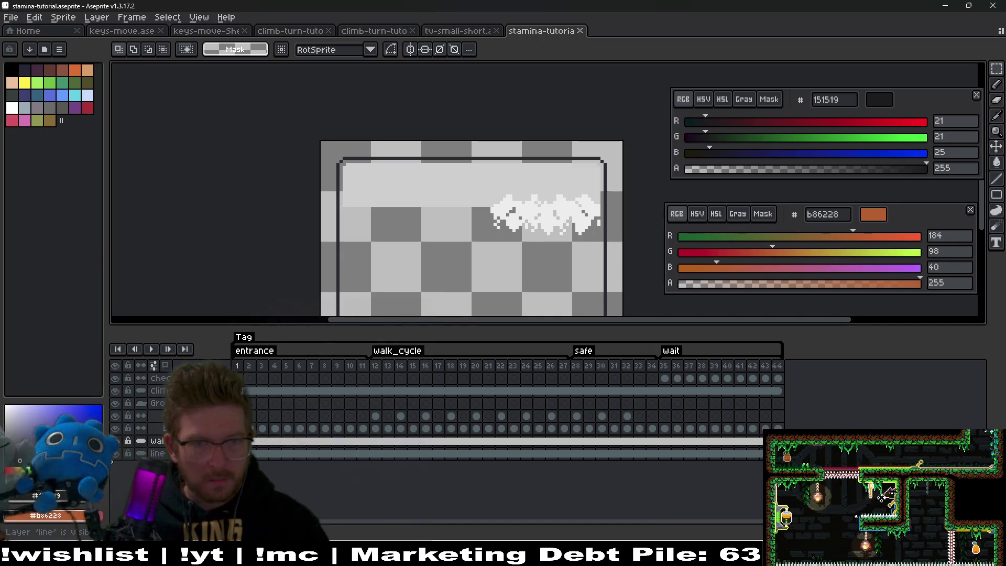
click(157, 453)
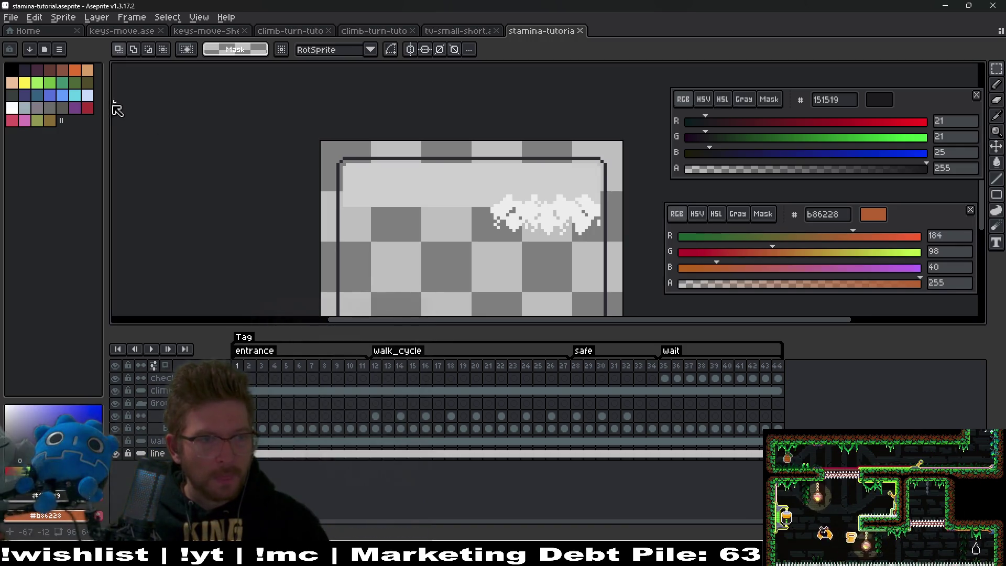
- Draw a straight red (ac3232) line along the top edge of the dark frame
click(87, 108)
scroll(540, 162, up, 2)
key(l)
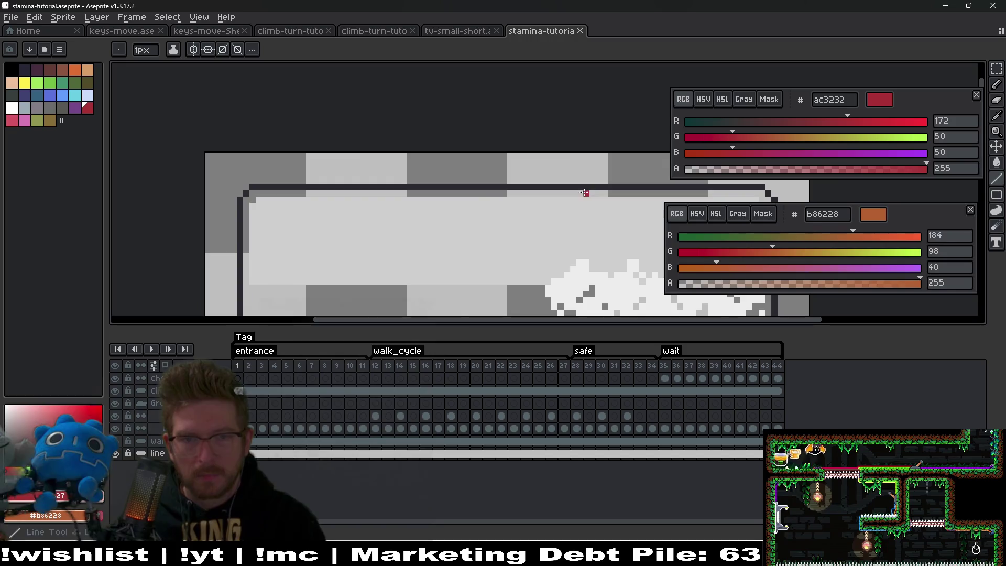
scroll(585, 193, right, 3)
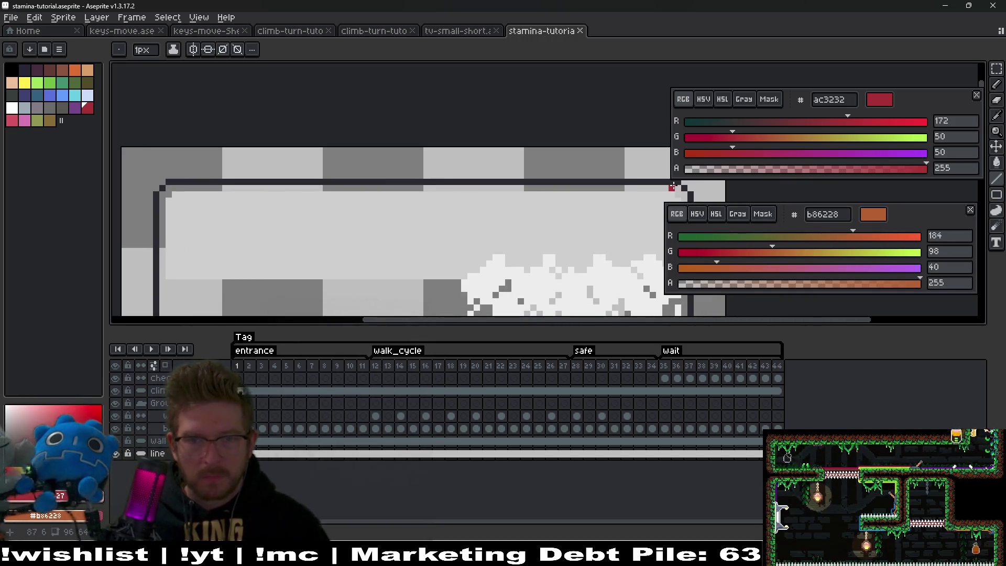
drag(672, 185, 189, 188)
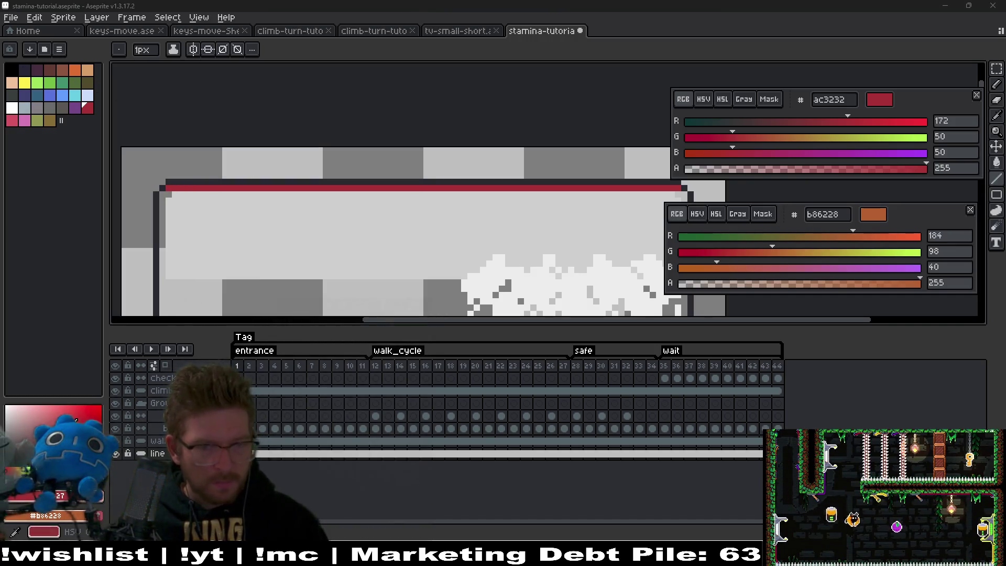
scroll(312, 187, down, 1)
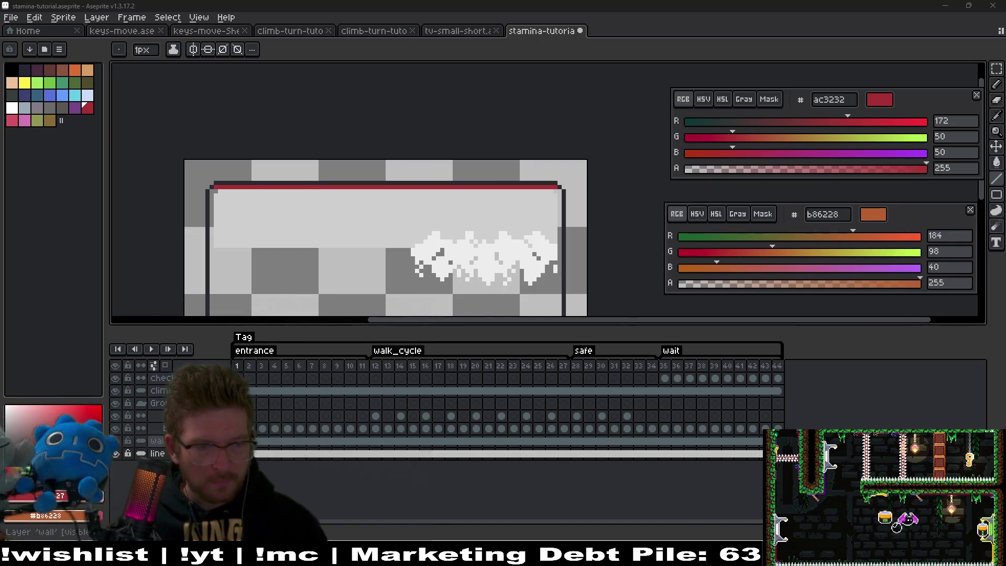
- Select the wall layer and return to rectangular selection
click(157, 440)
drag(415, 245, 407, 136)
key(m)
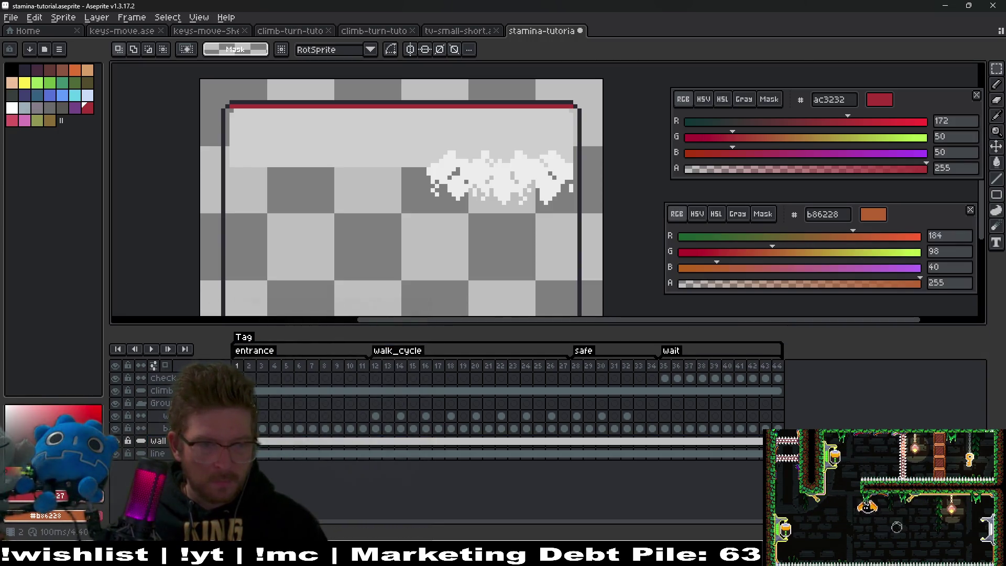
- Move the climb layer's light band and foam down about 40 px, then check the last frames
click(237, 391)
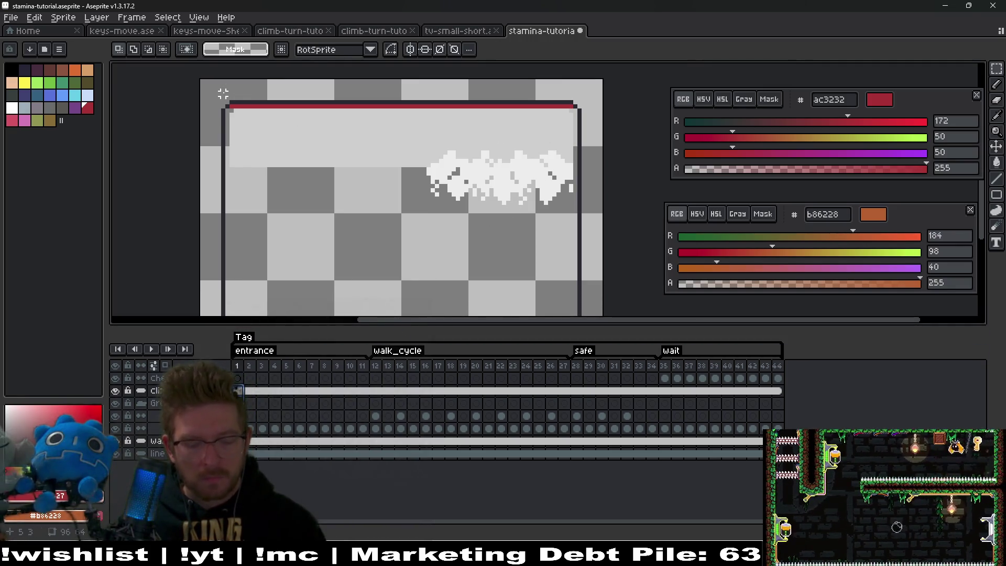
key(b)
key(v)
drag(523, 150, 523, 171)
mouse_move(524, 178)
mouse_down()
mouse_move(529, 195)
mouse_move(541, 149)
mouse_move(486, 245)
mouse_up()
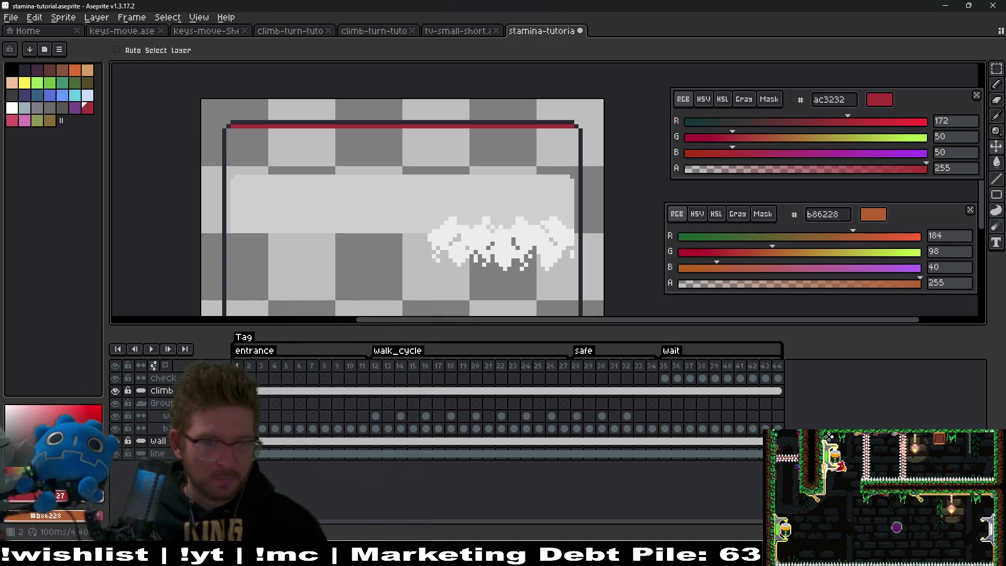
click(256, 453)
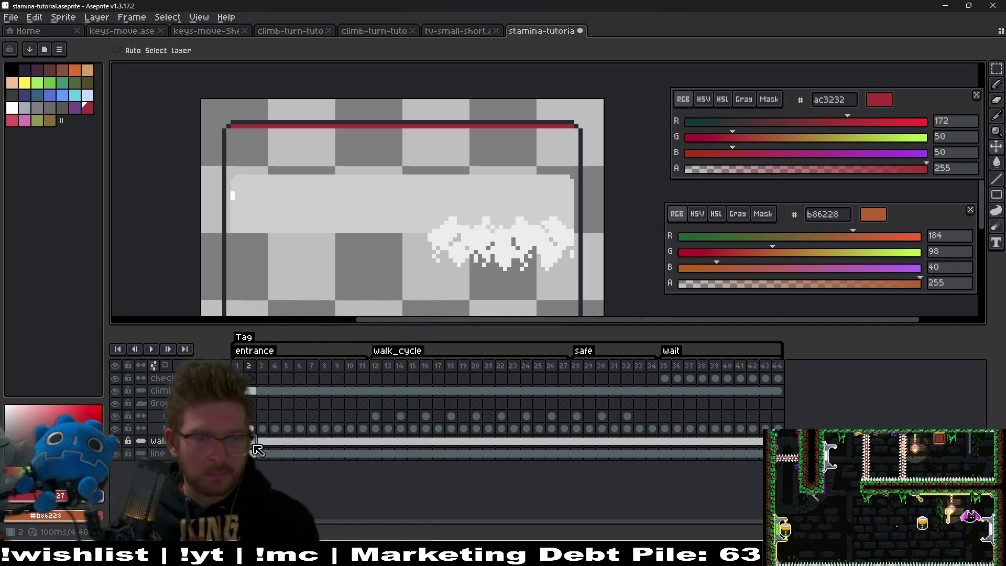
key(End)
key(Left)
key(Right)
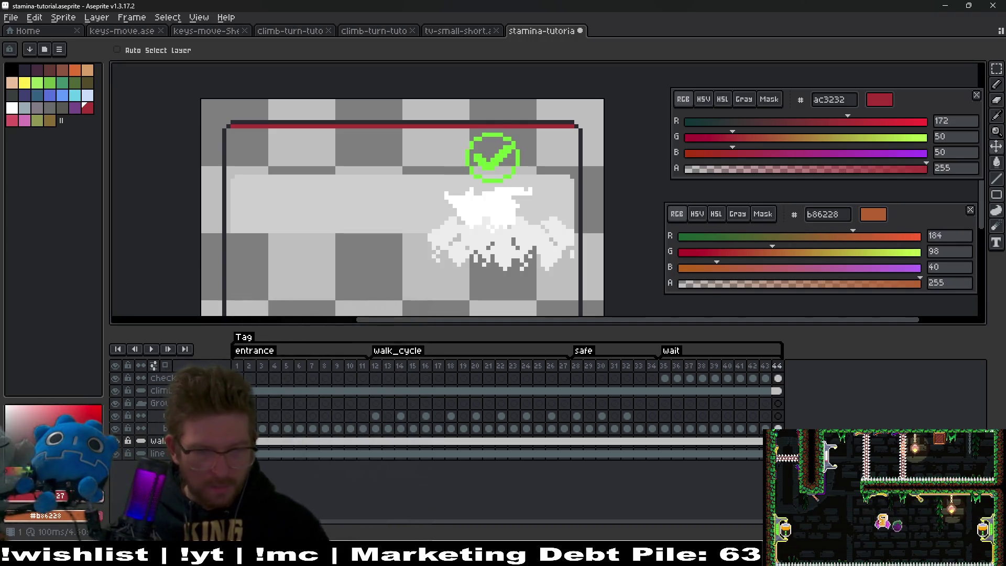
- Select frames 1–44 across all layers and shift the band and foam down in every frame
drag(778, 428, 260, 420)
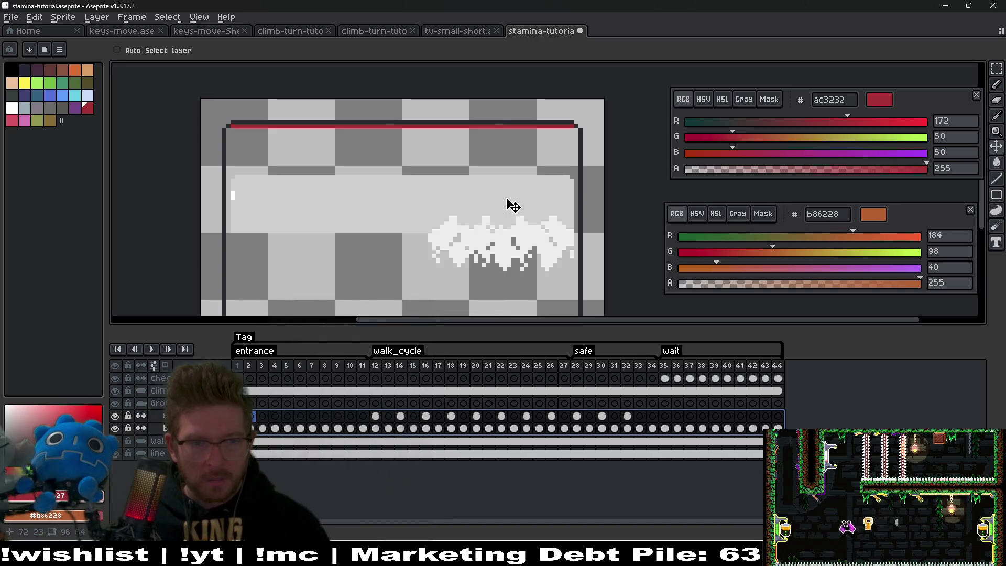
key(ctrl+z)
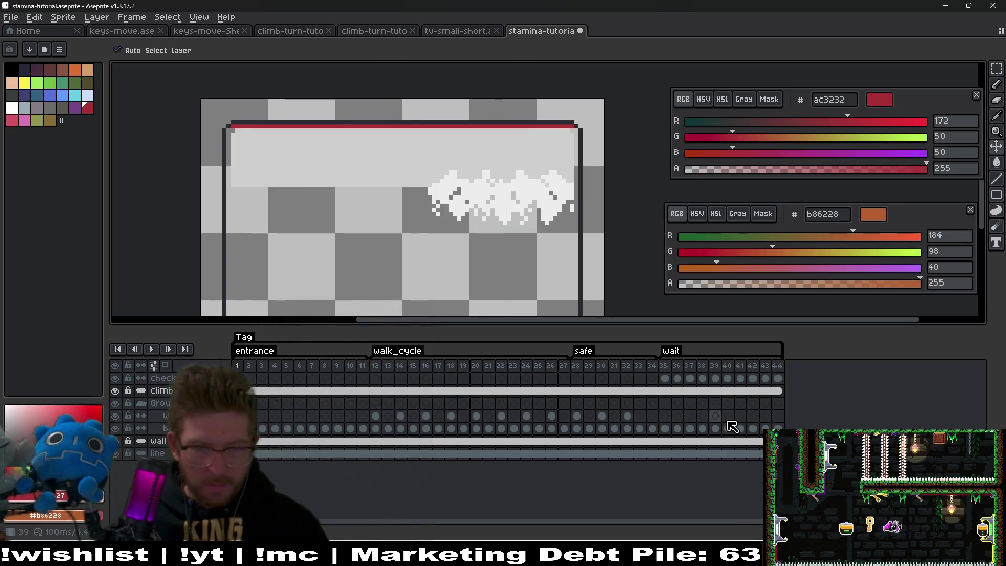
mouse_move(732, 427)
mouse_down()
mouse_move(511, 431)
mouse_move(315, 414)
mouse_move(237, 378)
mouse_up()
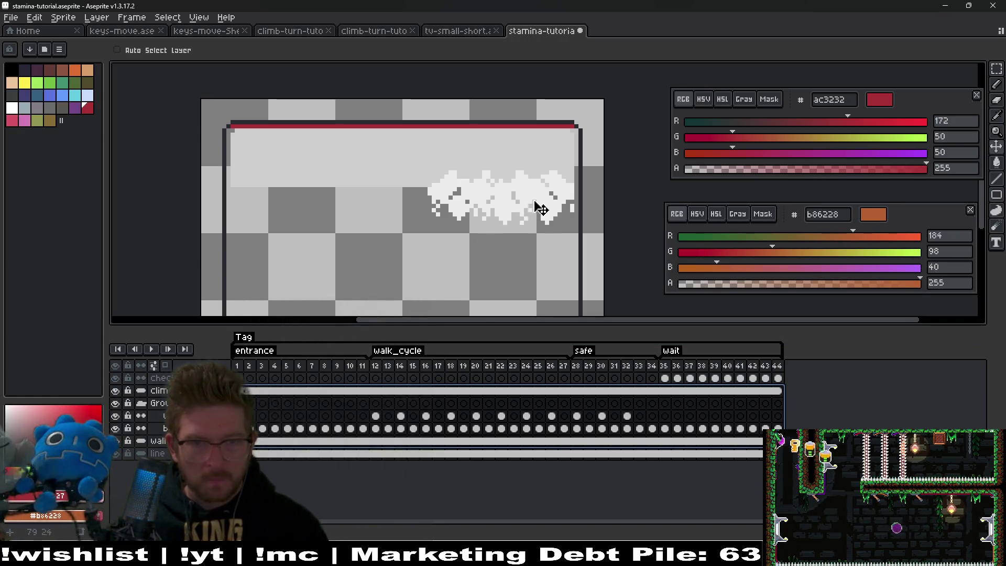
key(ctrl+z)
mouse_move(550, 176)
mouse_down()
mouse_move(546, 227)
mouse_move(551, 211)
mouse_up()
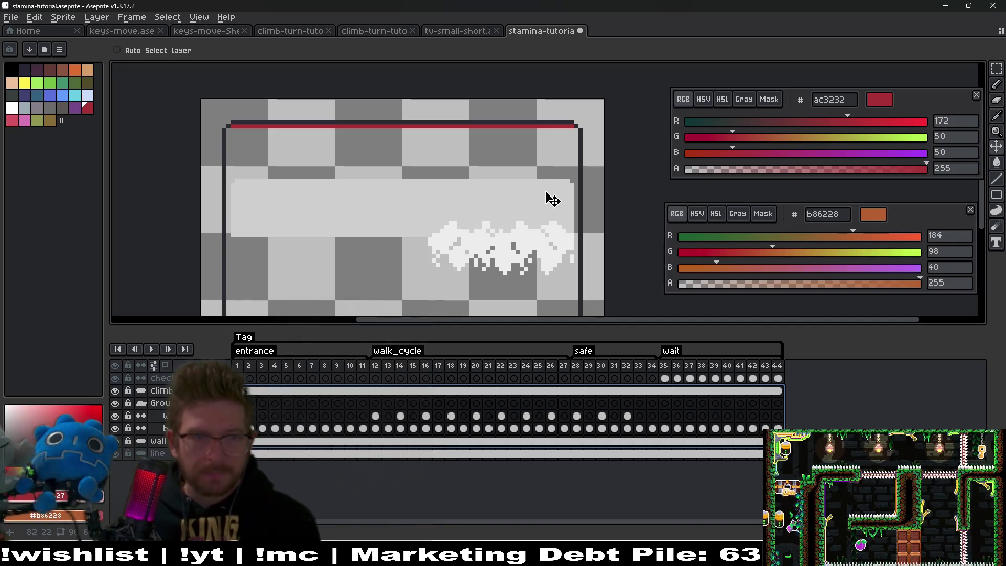
- Zoom out, select the wall layer and play the animation to preview it
key(1)
scroll(461, 204, up, 5)
scroll(509, 161, down, 2)
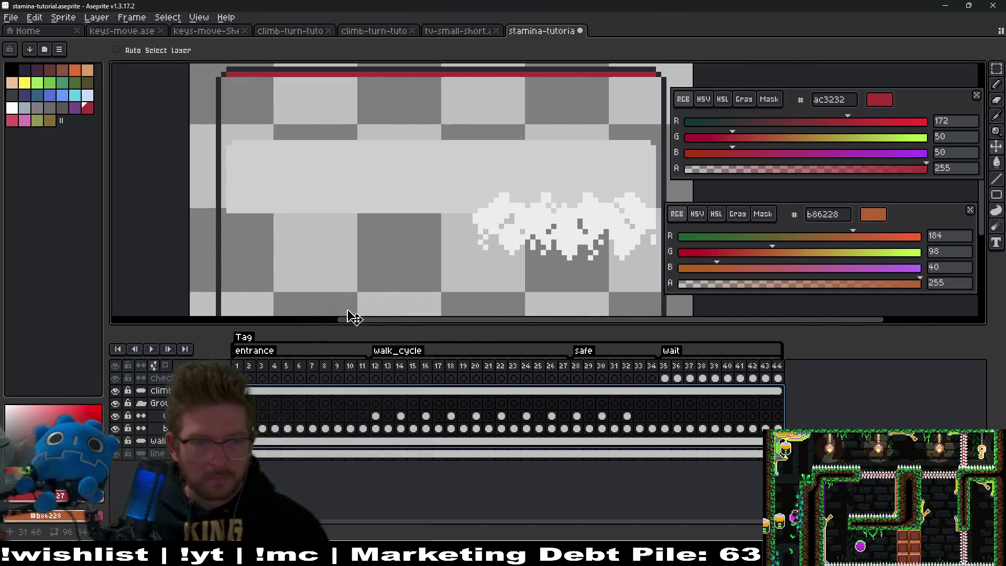
click(256, 443)
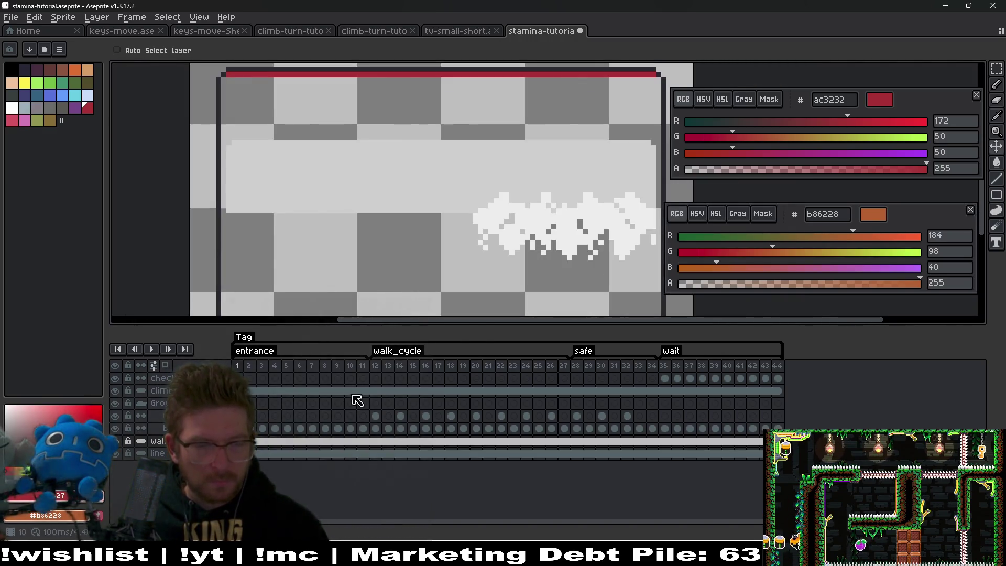
click(152, 349)
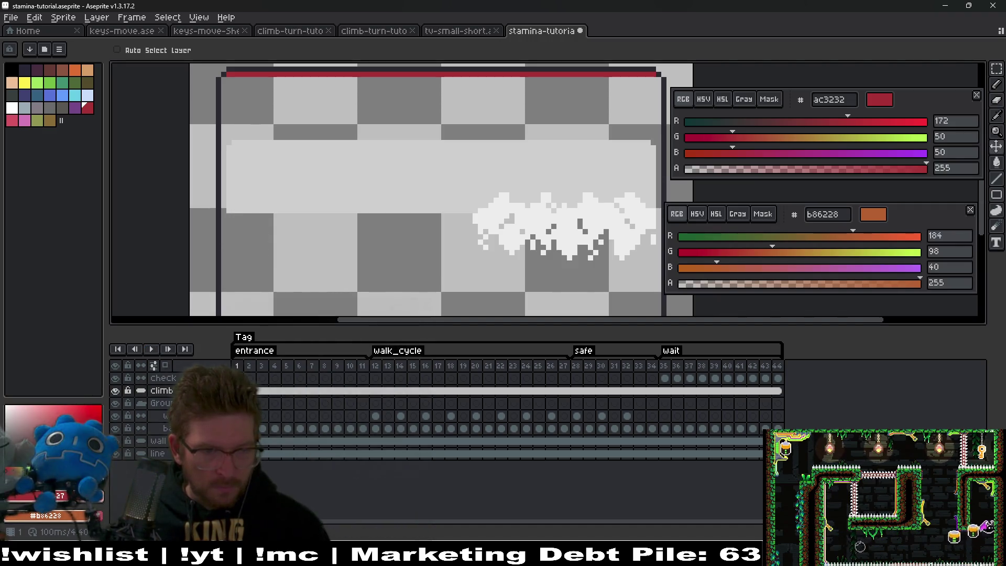
- Stop playback, sample the light grey band colour and paint it across the sprite's top
key(Return)
key(i)
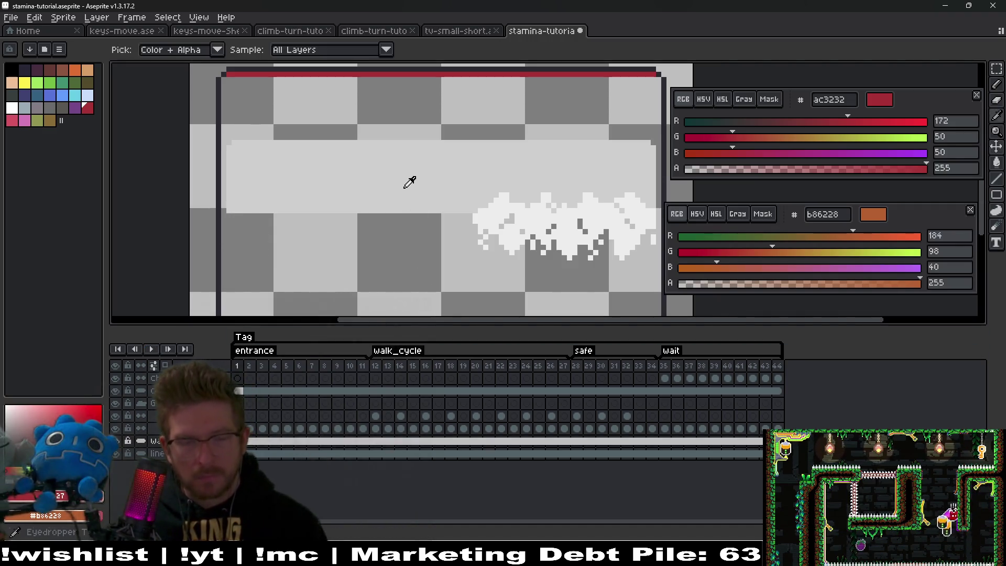
click(410, 179)
key(b)
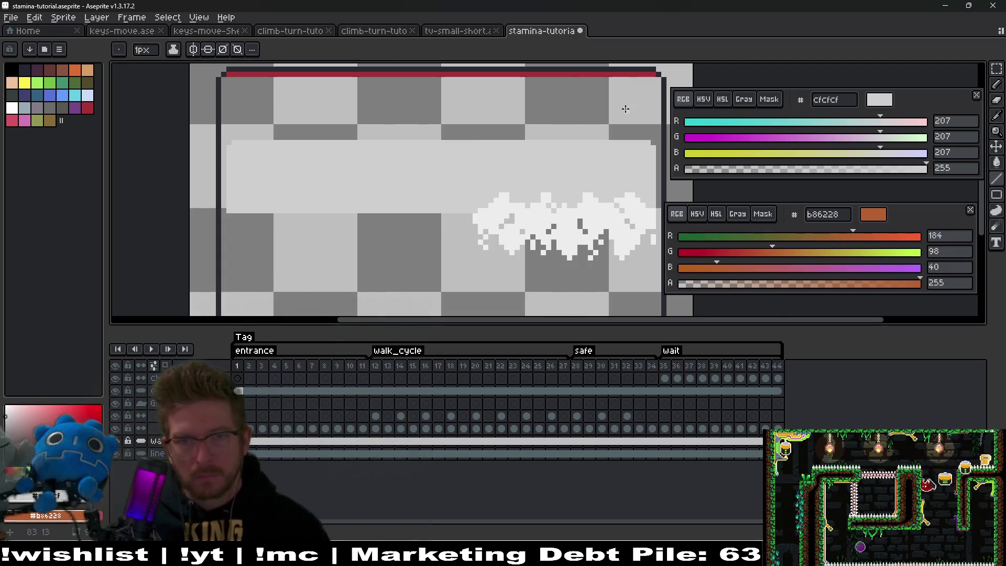
scroll(628, 107, left, 5)
scroll(639, 109, down, 1)
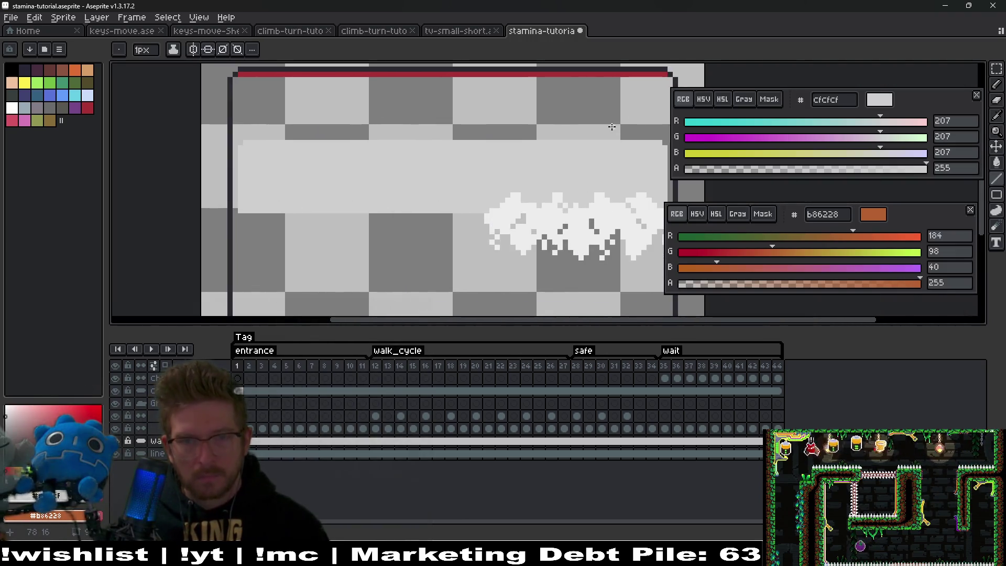
scroll(611, 123, up, 2)
scroll(611, 127, up, 2)
scroll(611, 126, down, 1)
scroll(587, 130, up, 1)
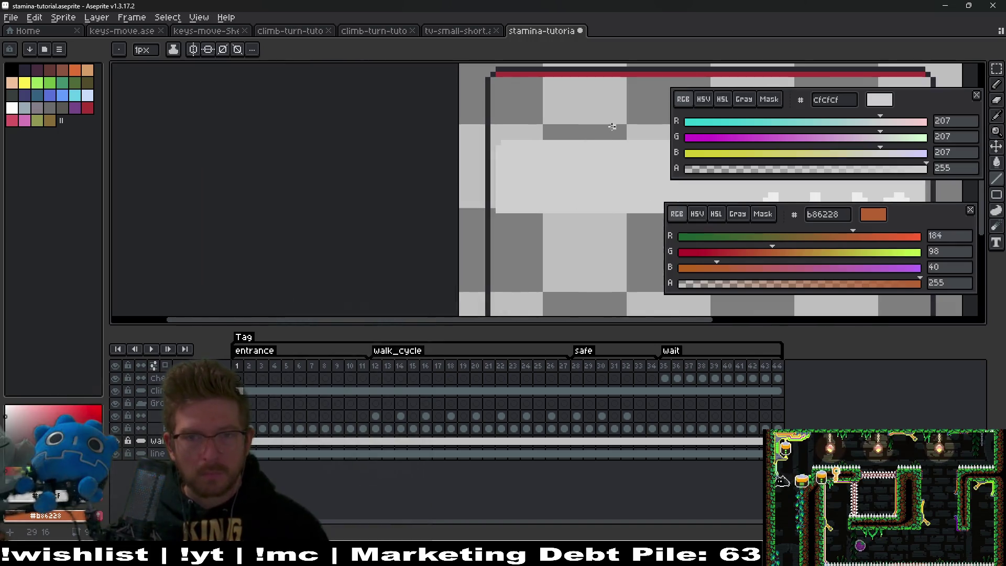
scroll(571, 131, down, 1)
scroll(567, 132, up, 11)
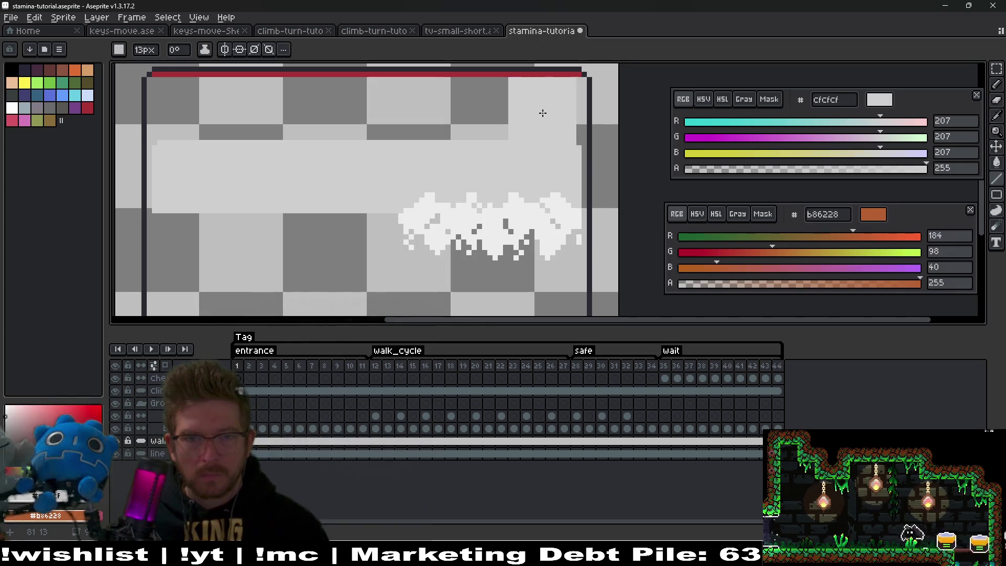
drag(546, 112, 187, 111)
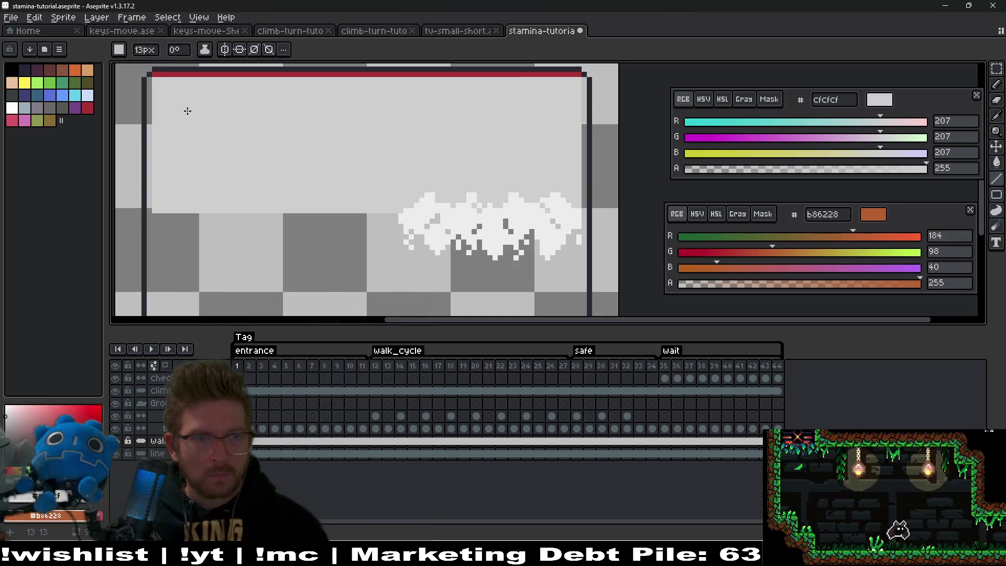
scroll(377, 142, down, 2)
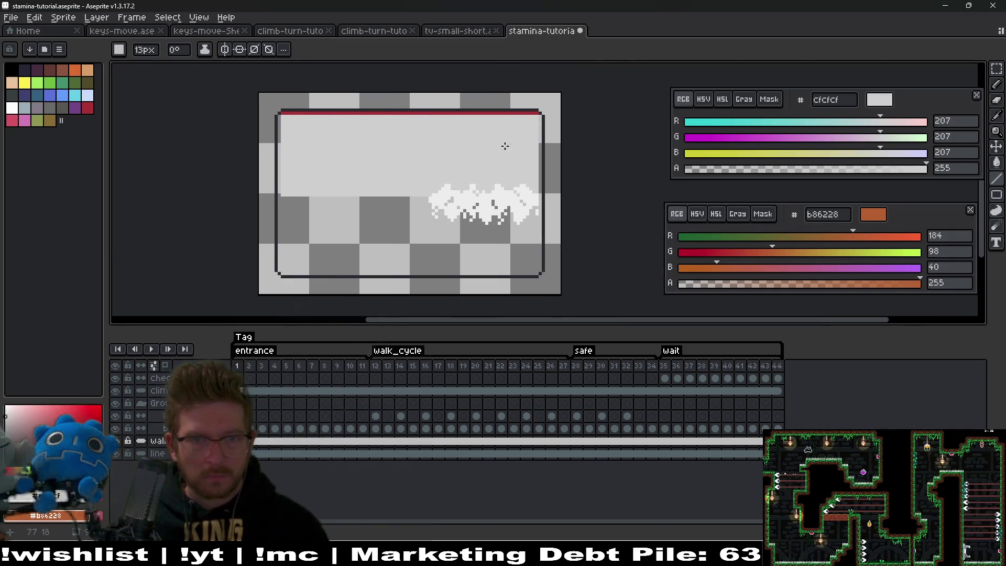
scroll(503, 147, up, 3)
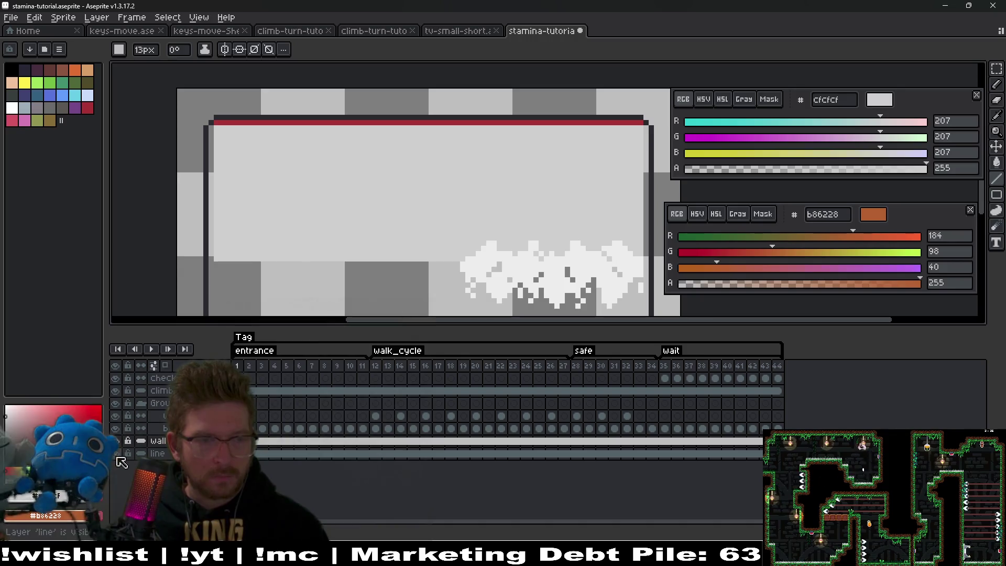
- Undo and redo the last stroke, save stamina-tutorial.aseprite, and recentre the sprite
key(e)
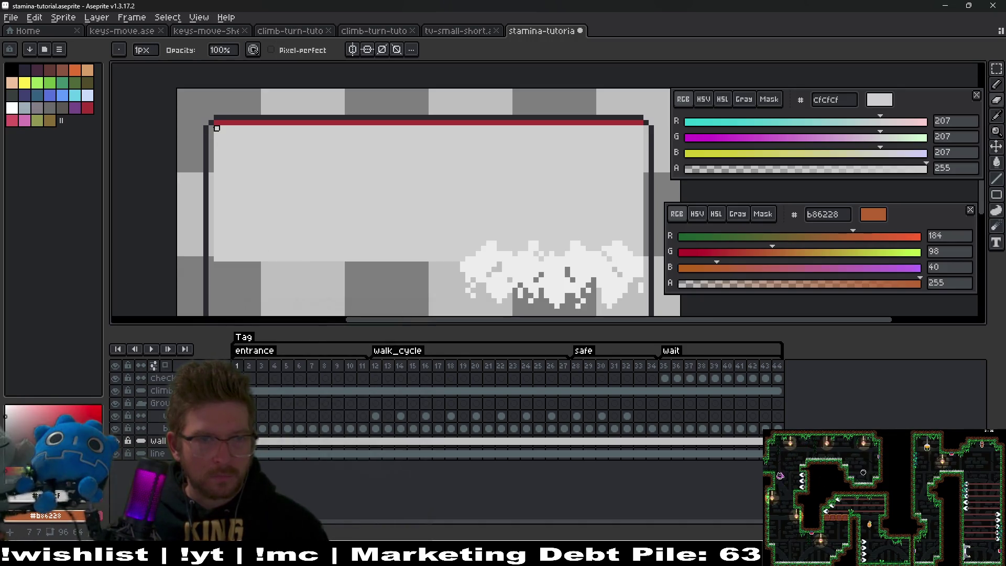
scroll(416, 196, down, 1)
key(v)
key(ctrl+z)
key(ctrl+y)
key(e)
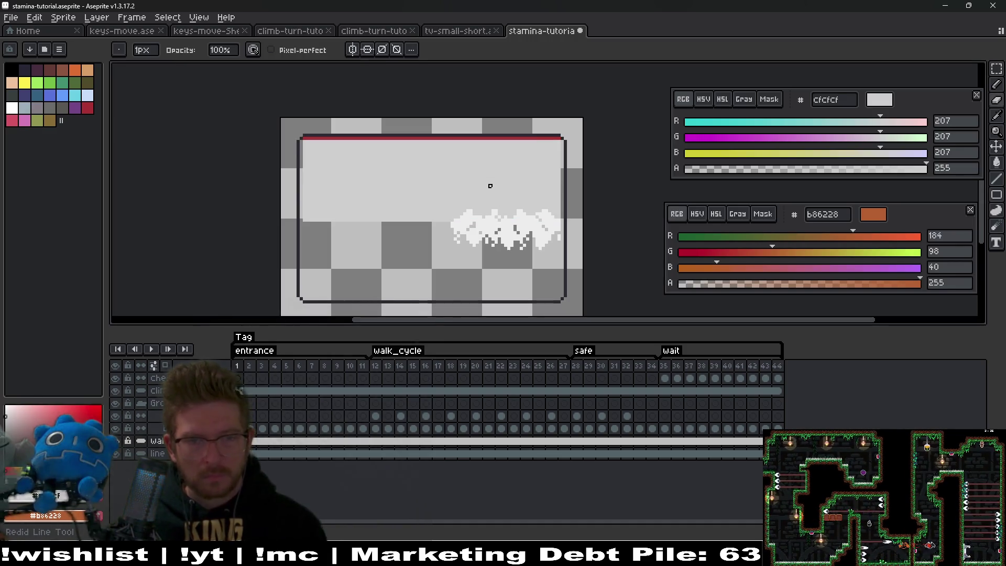
key(ctrl+s)
scroll(461, 188, down, 1)
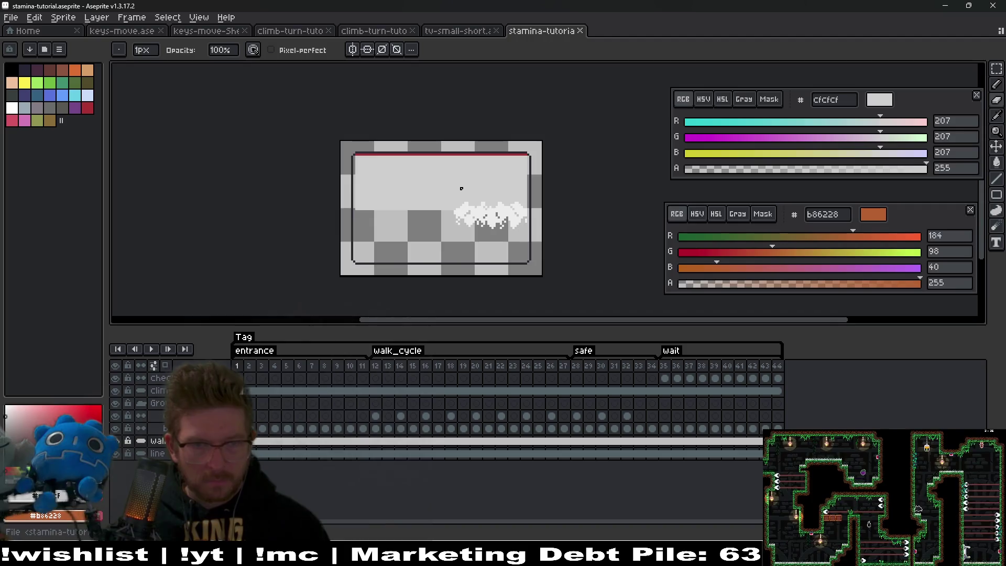
drag(460, 188, 502, 178)
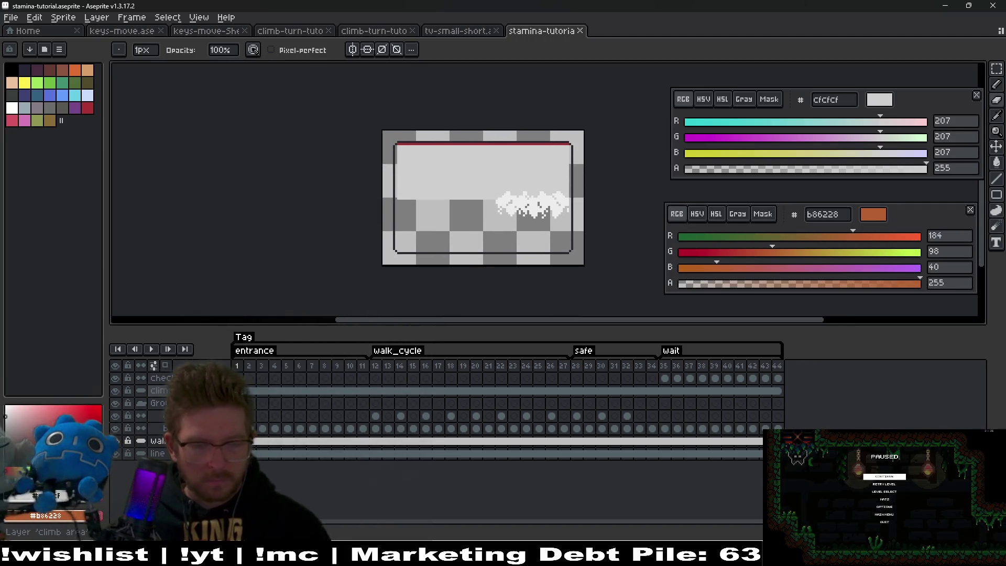
- Preview the sign animation, toggle the wall layer's visibility off and on, and save
click(153, 350)
key(Return)
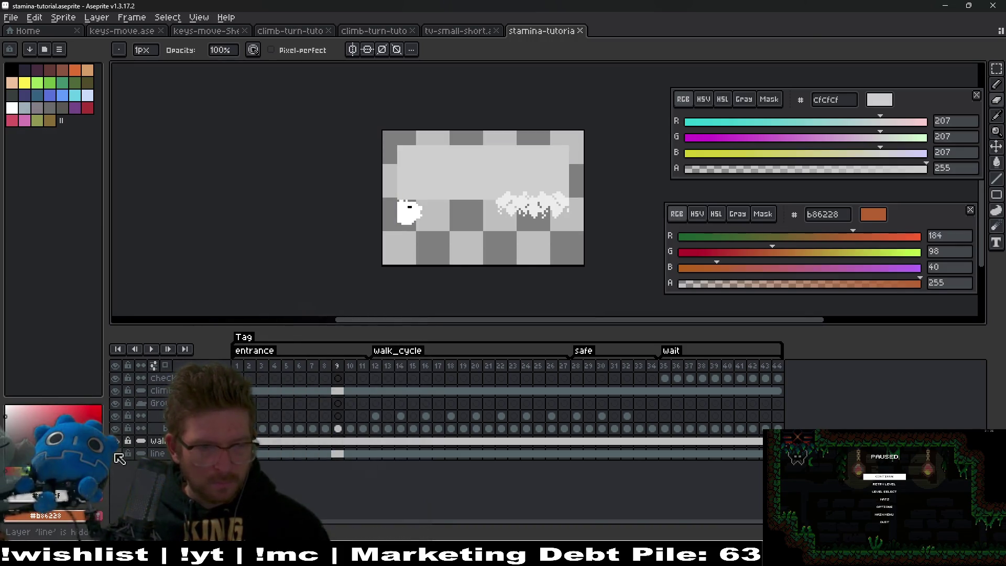
click(116, 441)
click(118, 442)
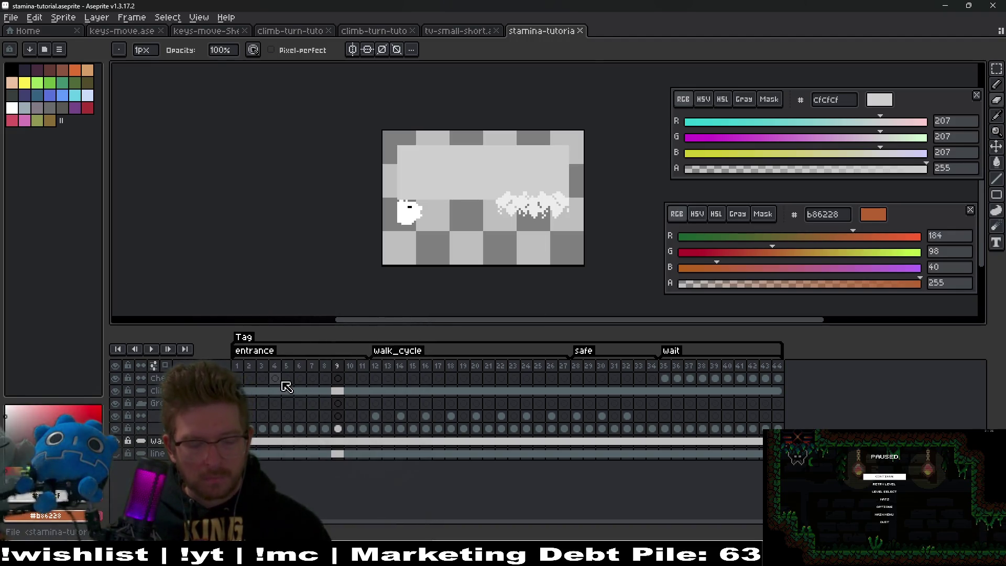
scroll(370, 150, up, 3)
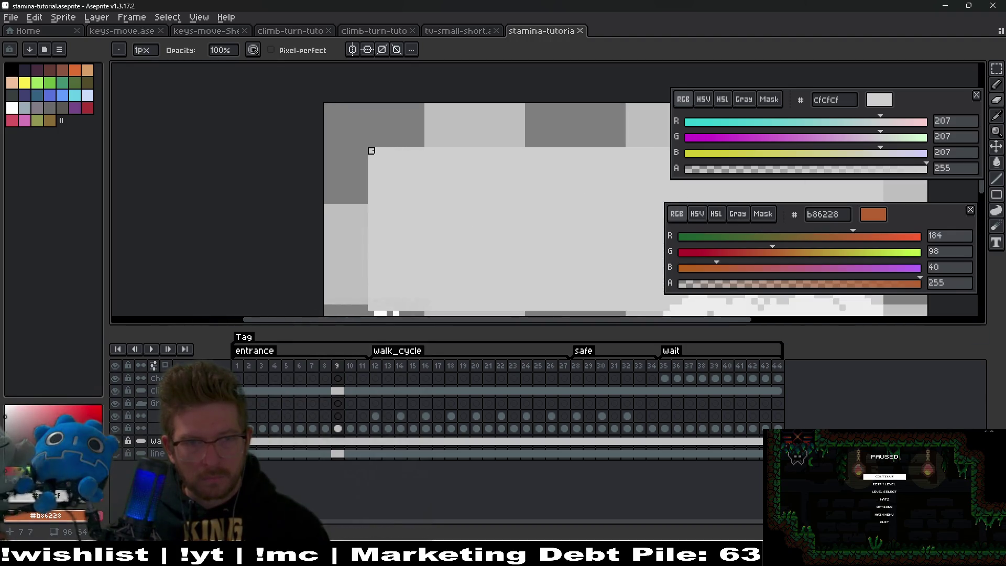
scroll(544, 173, down, 2)
scroll(528, 161, up, 2)
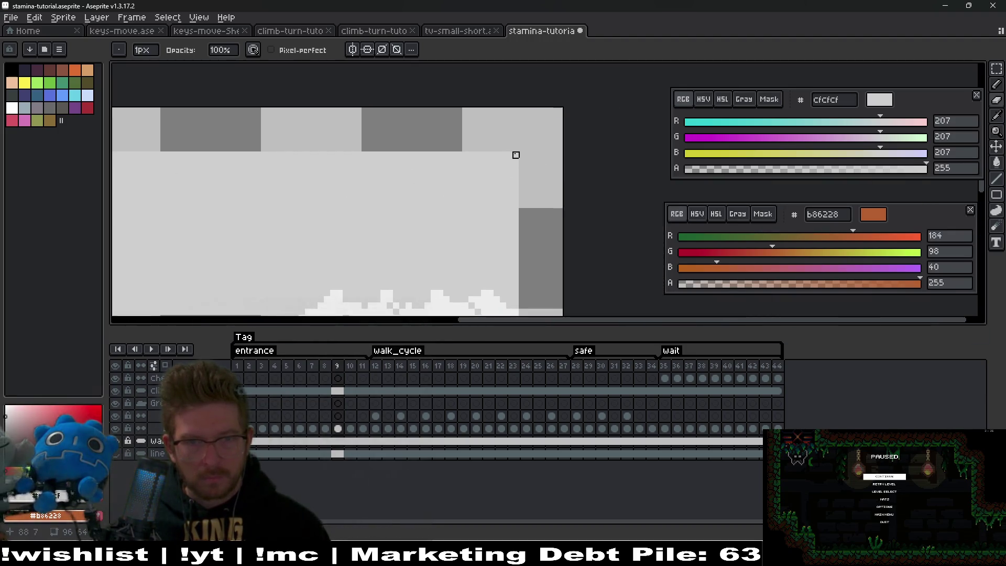
scroll(371, 186, down, 1)
key(ctrl+s)
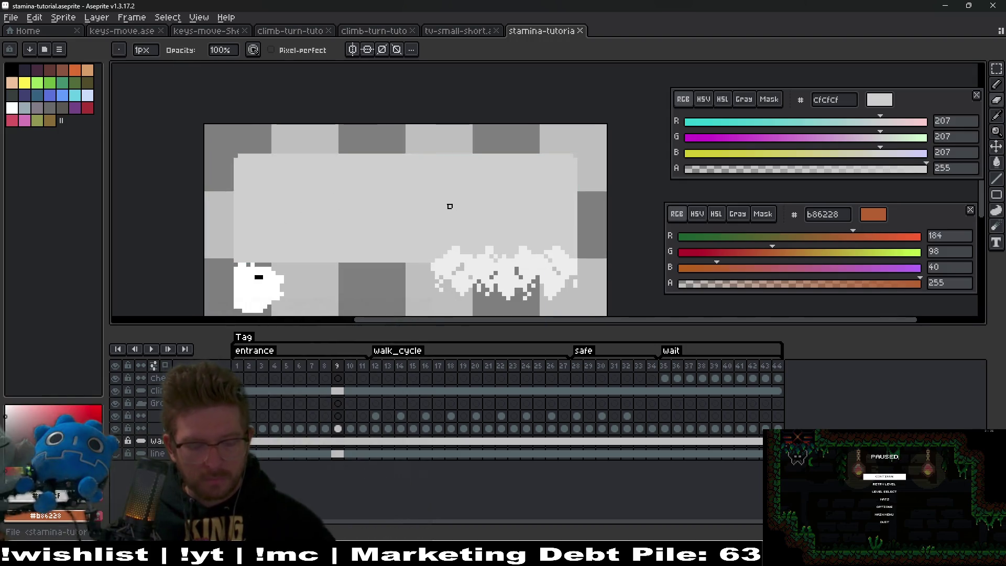
- Export the sprite sheet as stamina-tutorial-Sheet.png and check the reimport in Godot
key(ctrl+alt+shift+s)
key(Escape)
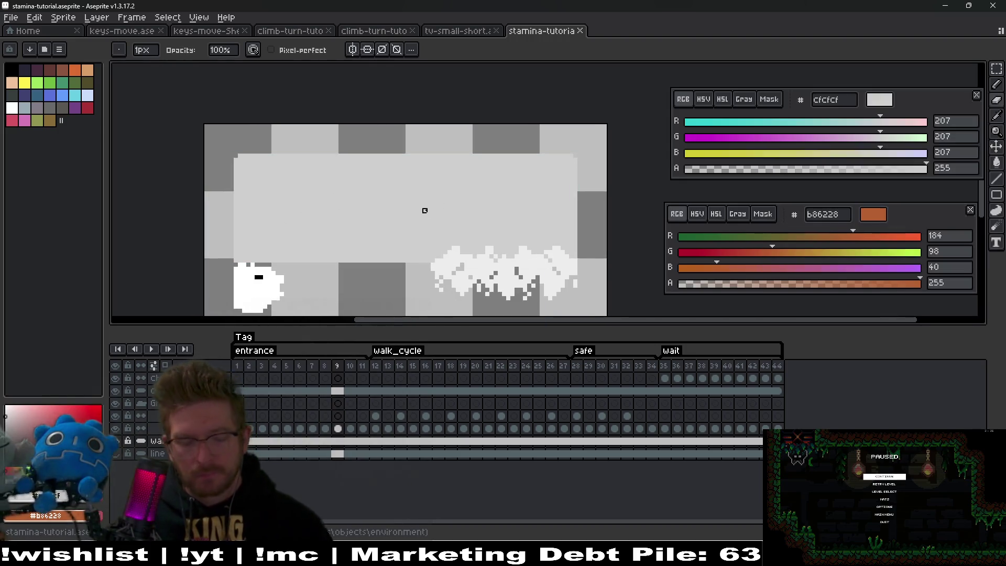
key(ctrl+e)
key(Escape)
key(ctrl+alt+shift+s)
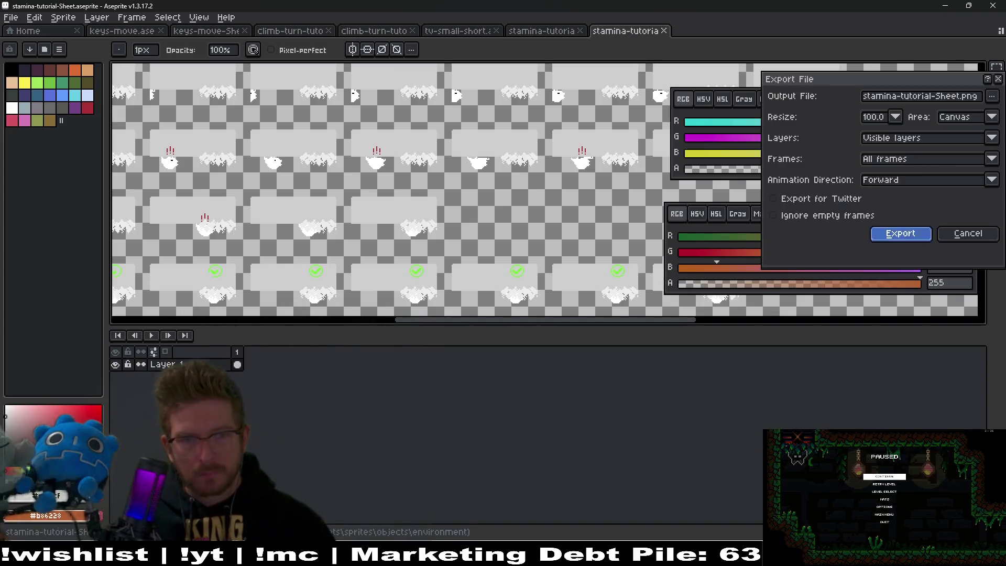
key(Escape)
key(alt+Tab)
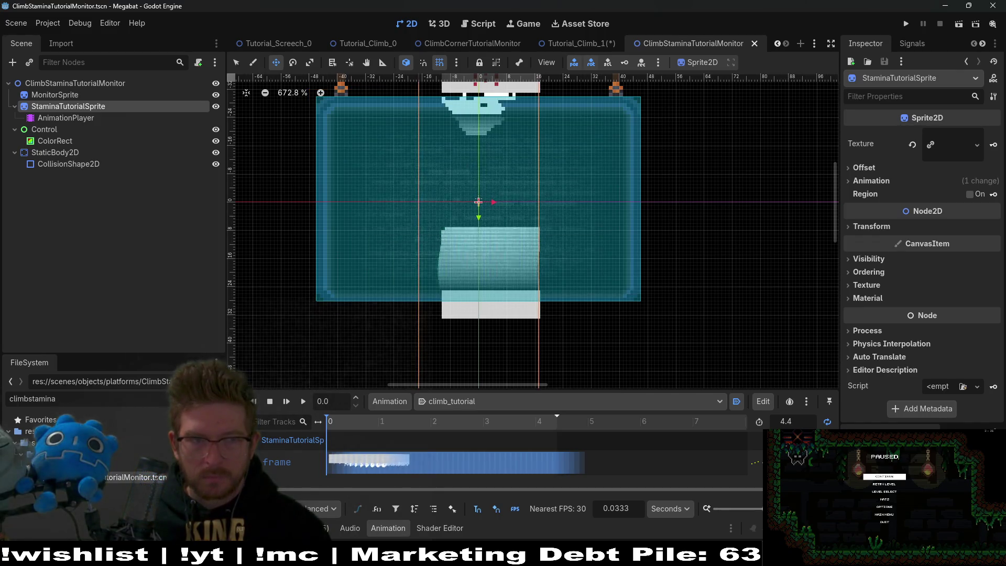
scroll(600, 320, down, 3)
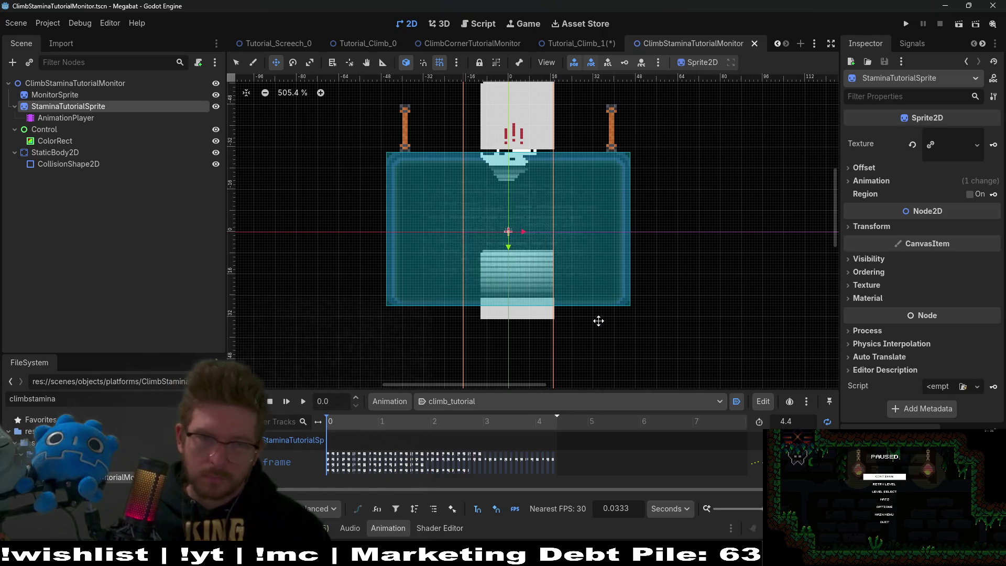
key(alt+Tab)
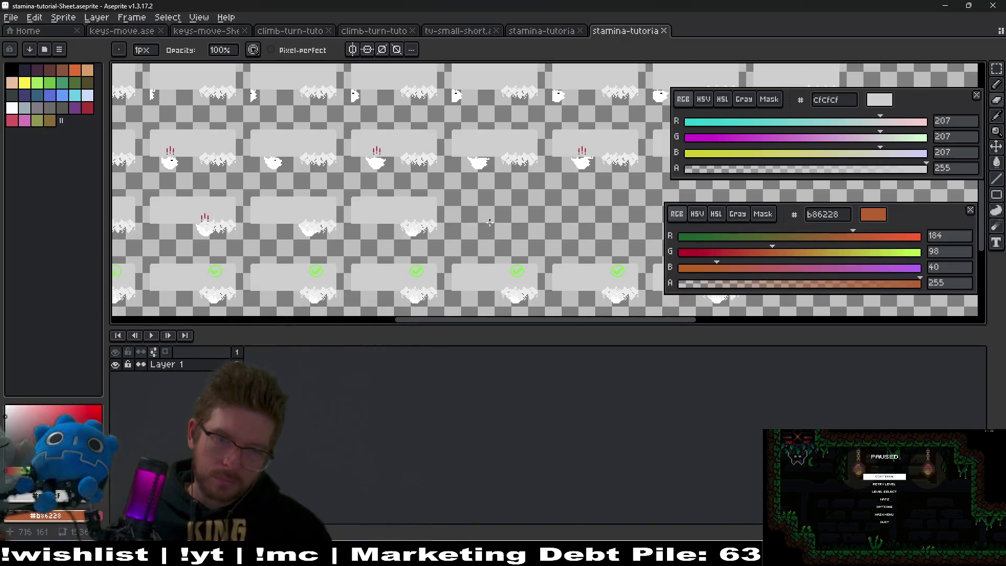
- Close the stamina-tutorial-Sheet document and zoom out on stamina-tutorial.aseprite
scroll(489, 222, down, 4)
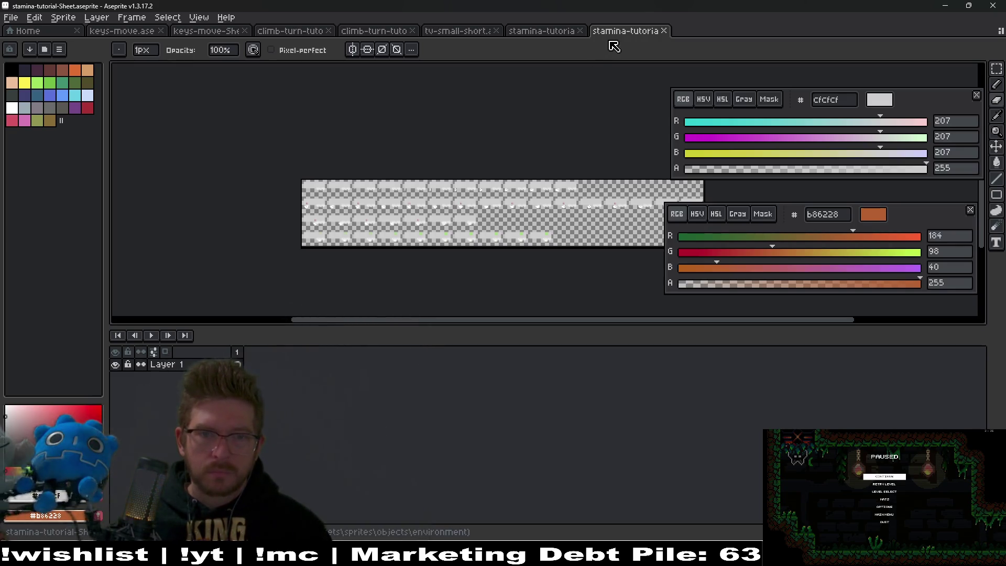
middle_click(627, 35)
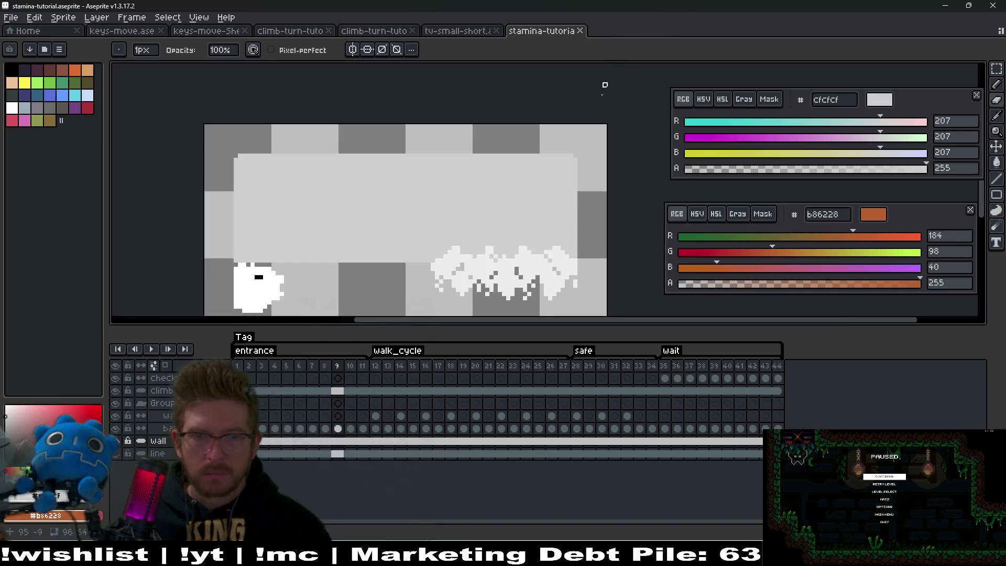
scroll(564, 189, down, 2)
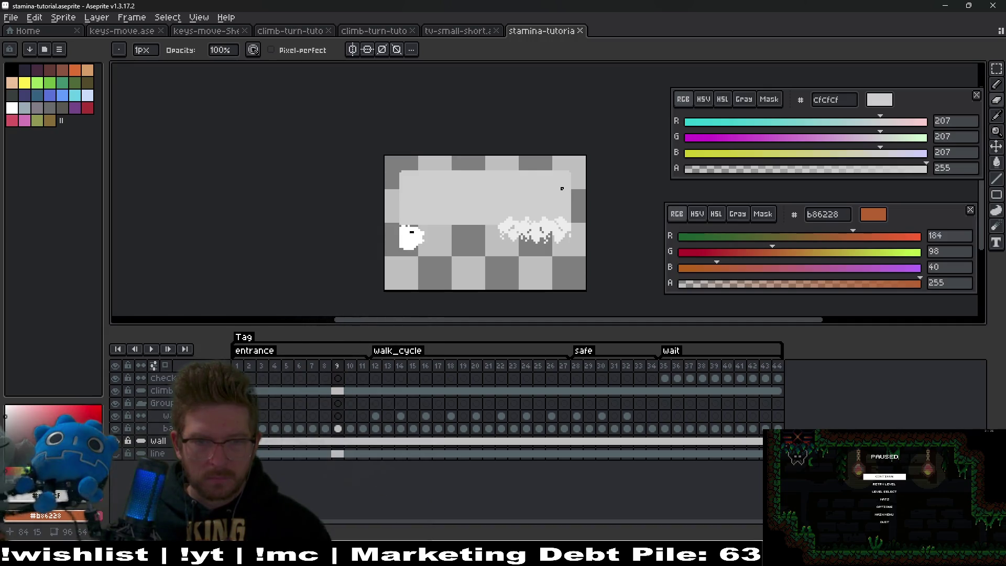
- Delete the catch-all Tag spanning frames 1–44
key(ctrl+alt+c)
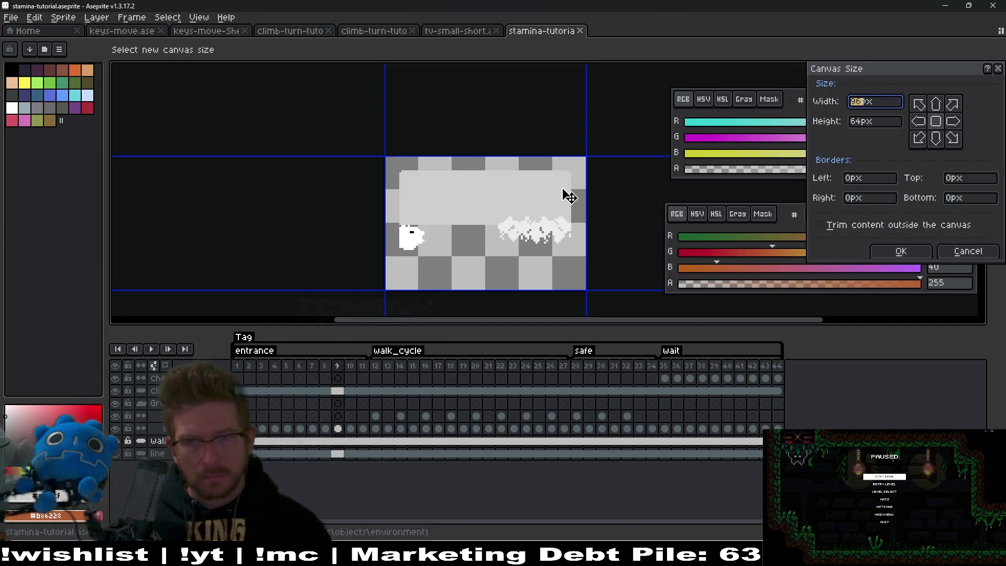
key(Escape)
double_click(249, 341)
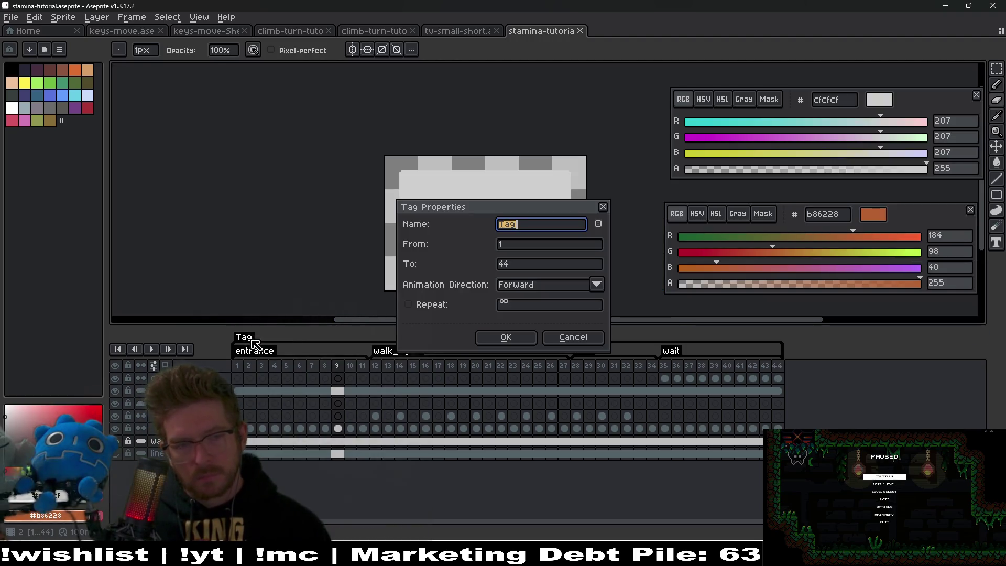
key(Escape)
right_click(250, 341)
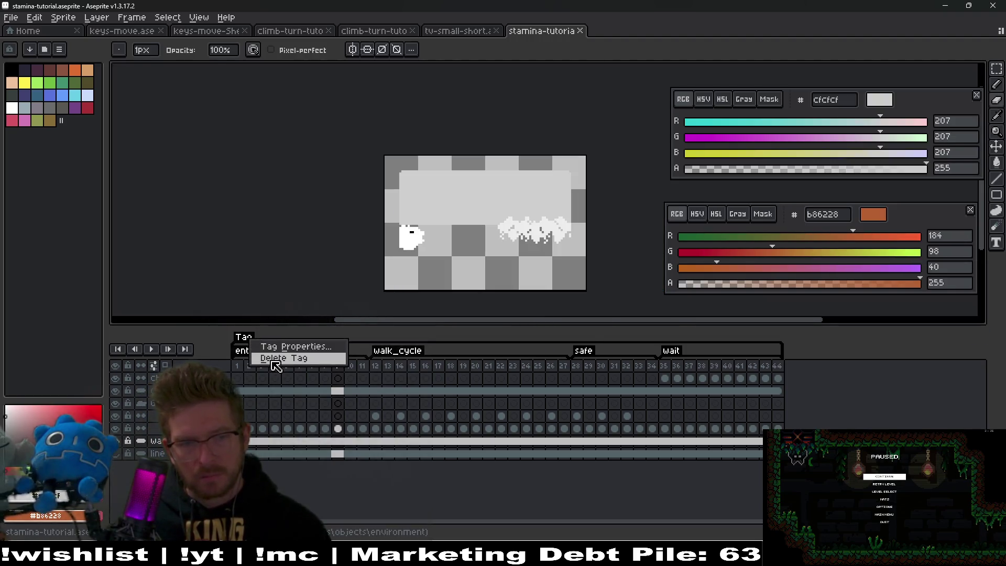
click(275, 357)
- Export the sprite sheet, check it in Godot, and close the sheet preview
key(ctrl+e)
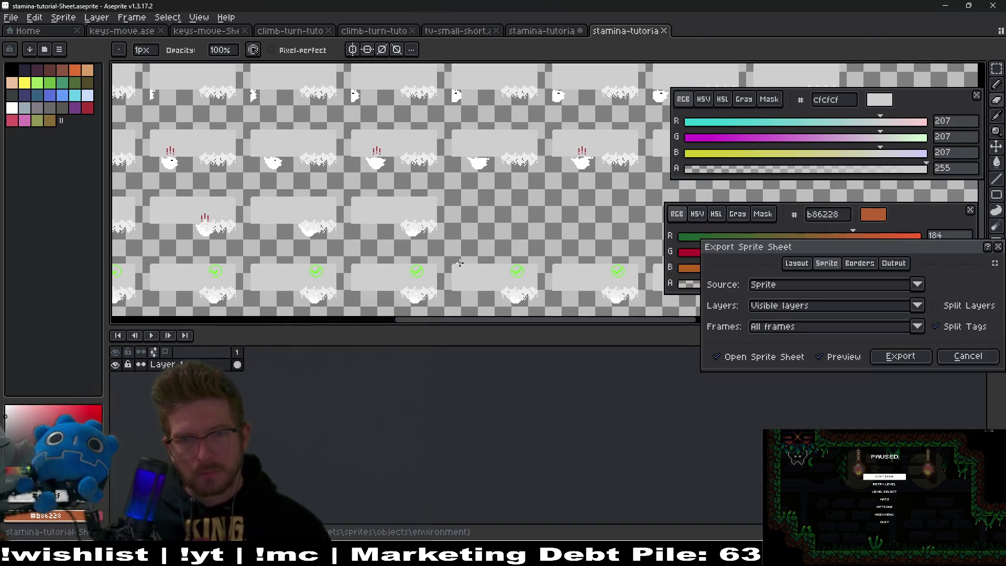
click(901, 357)
scroll(487, 207, down, 3)
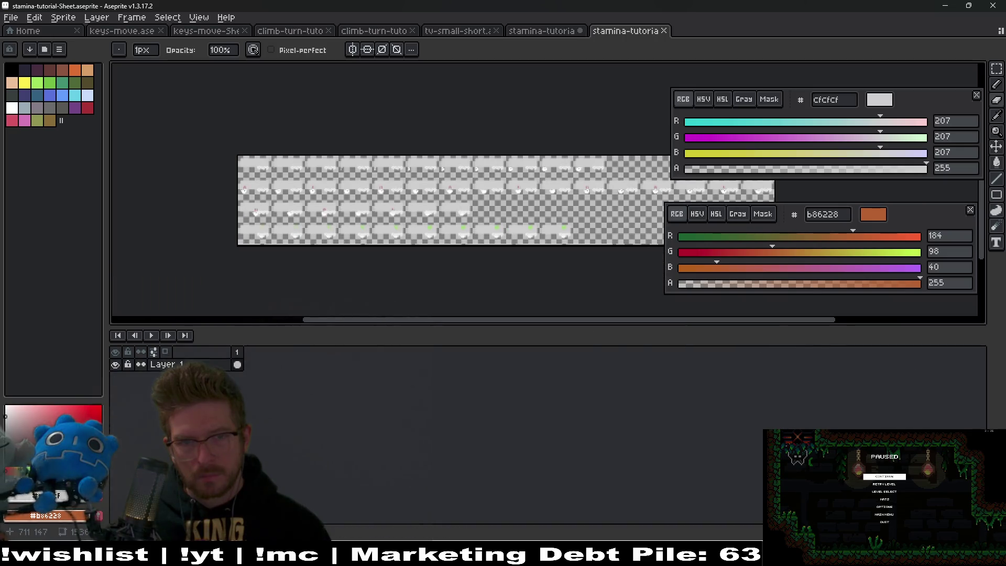
mouse_move(655, 555)
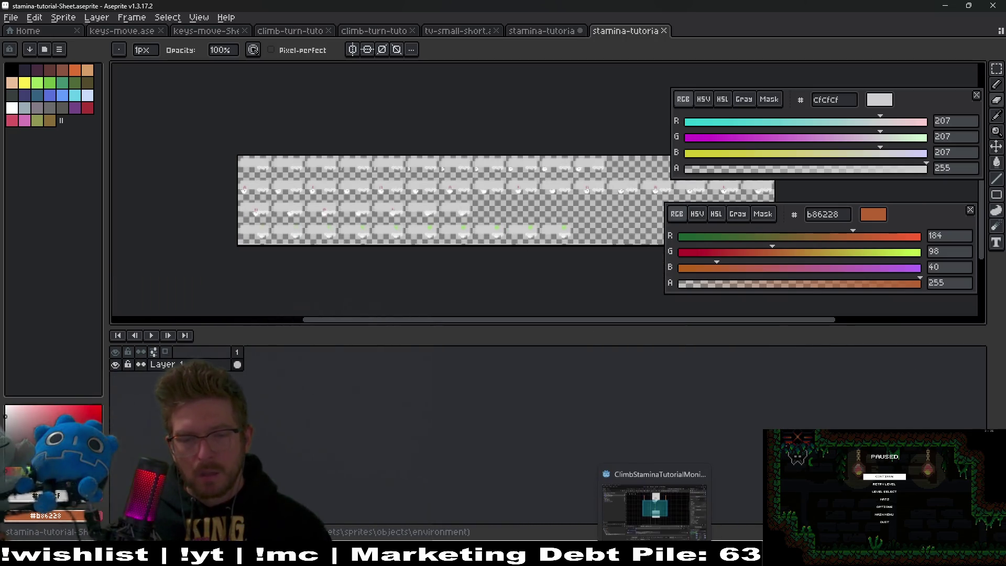
click(655, 502)
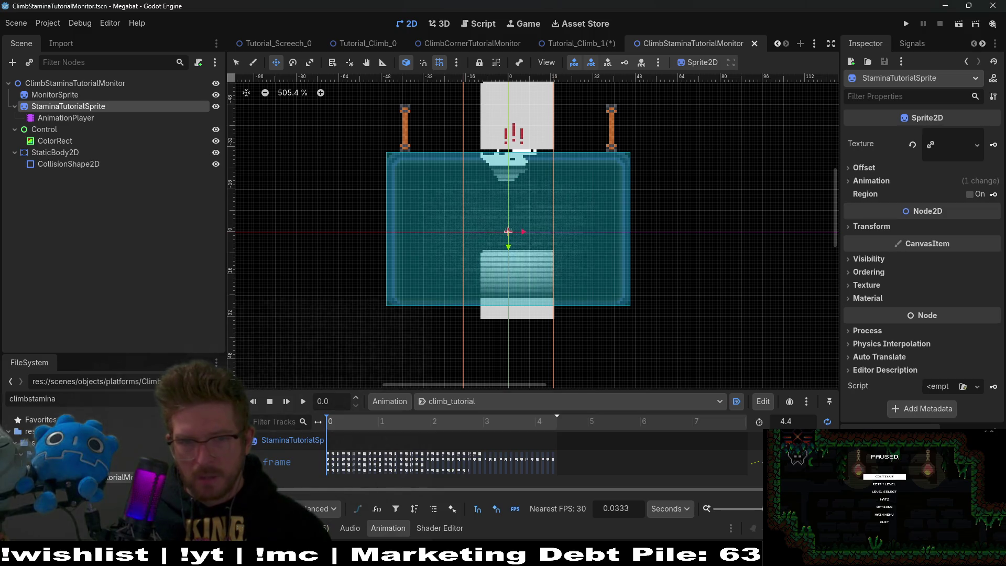
key(alt+Tab)
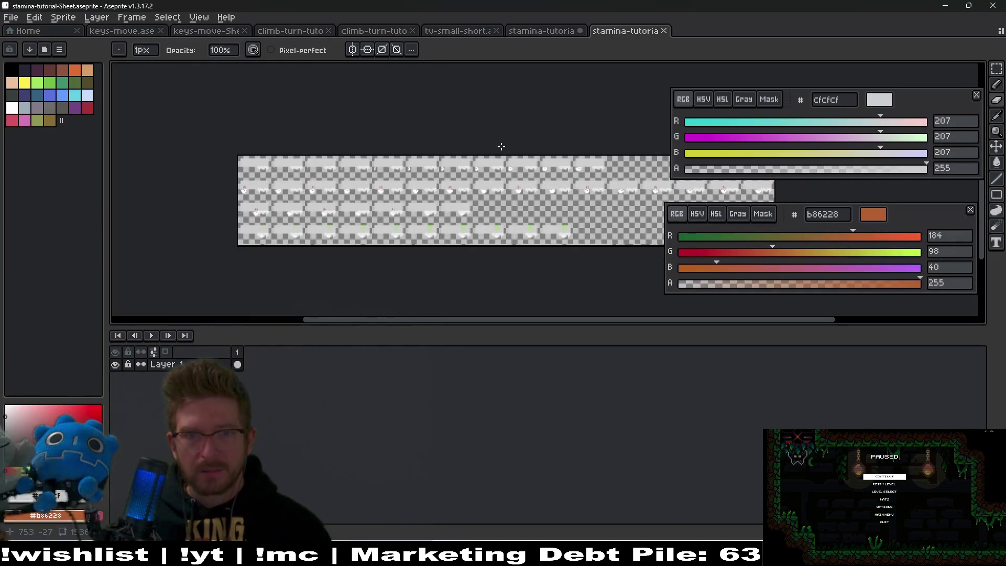
middle_click(629, 38)
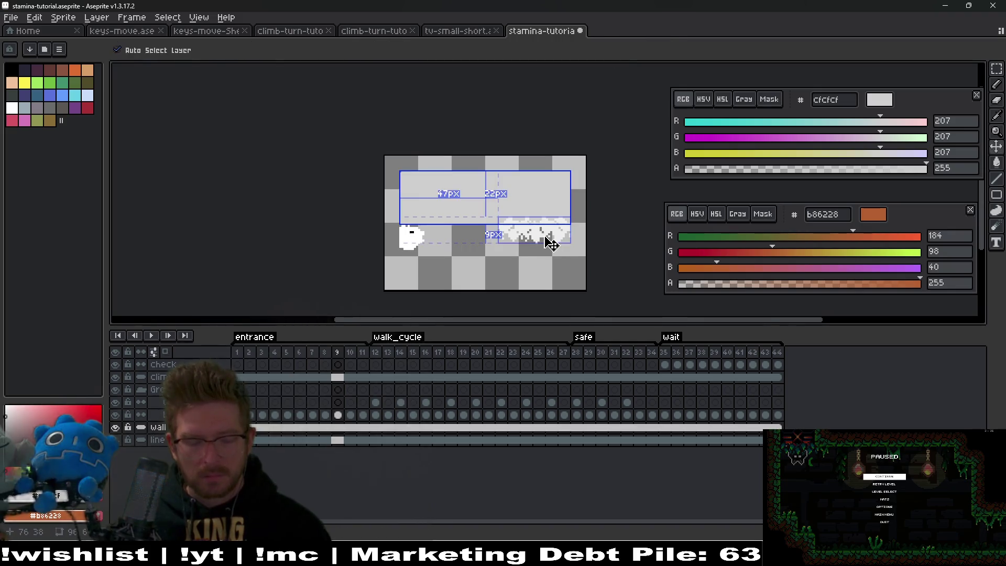
- Re-export with Split Tags unchecked, overwriting stamina-tutorial-Sheet.png, and switch to Godot
key(ctrl+e)
click(935, 326)
click(909, 356)
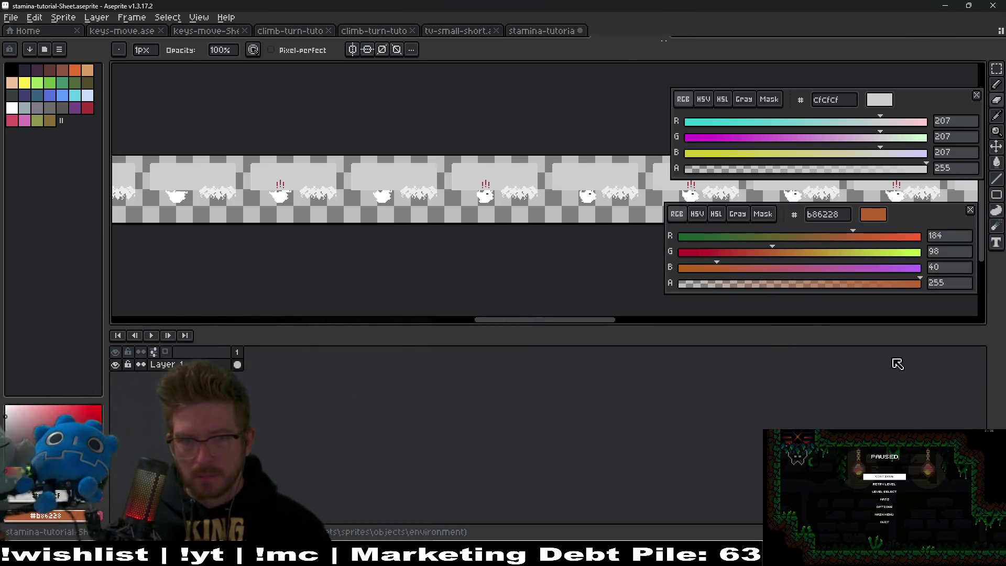
key(ctrl+alt+shift+s)
key(Return)
key(Return)
key(alt+Tab)
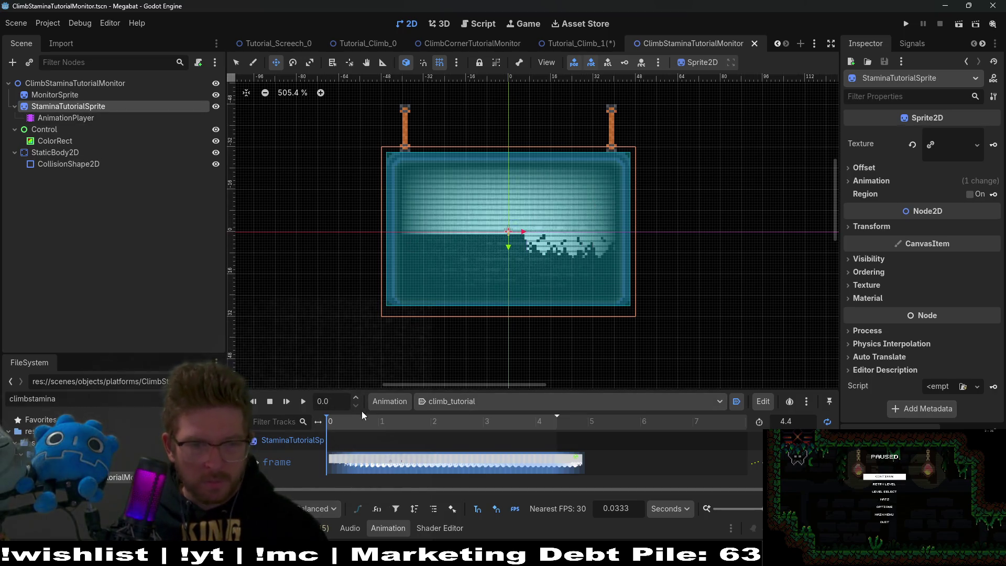
- Play, pause and rewind the climb_tutorial animation, then switch to the Tutorial_Climb_1 scene
click(288, 402)
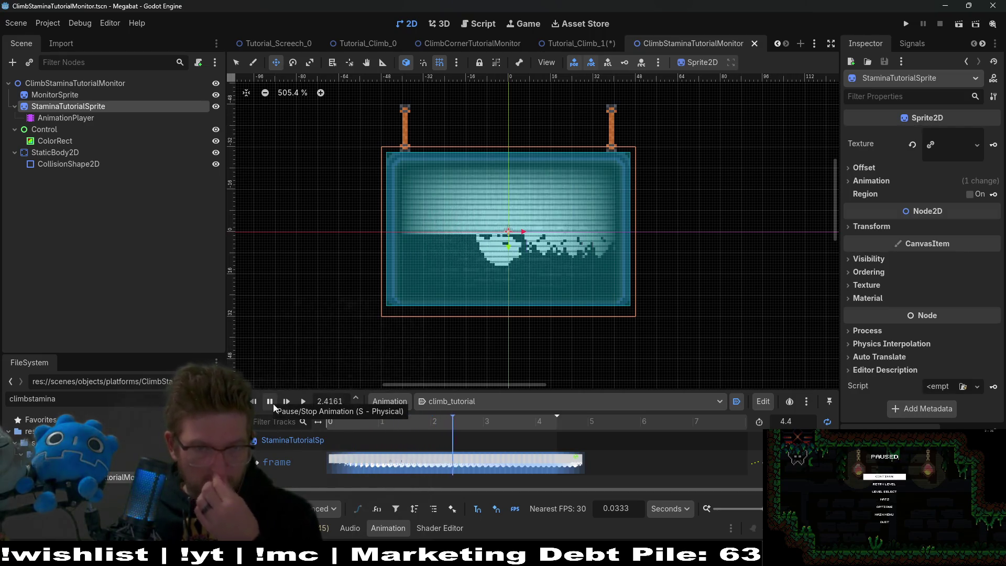
click(273, 404)
mouse_move(473, 419)
mouse_down()
mouse_move(303, 426)
mouse_move(315, 425)
mouse_up()
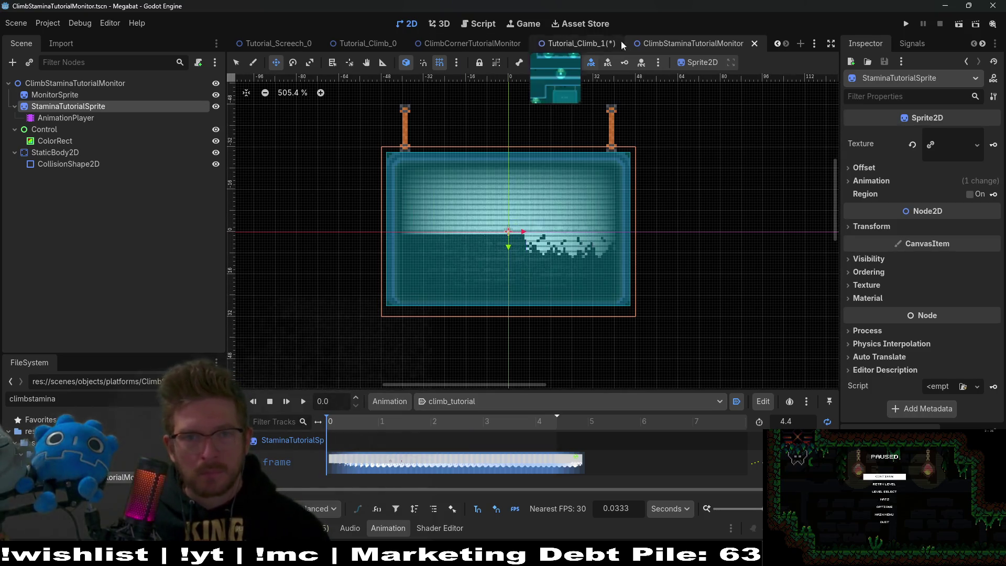
click(564, 44)
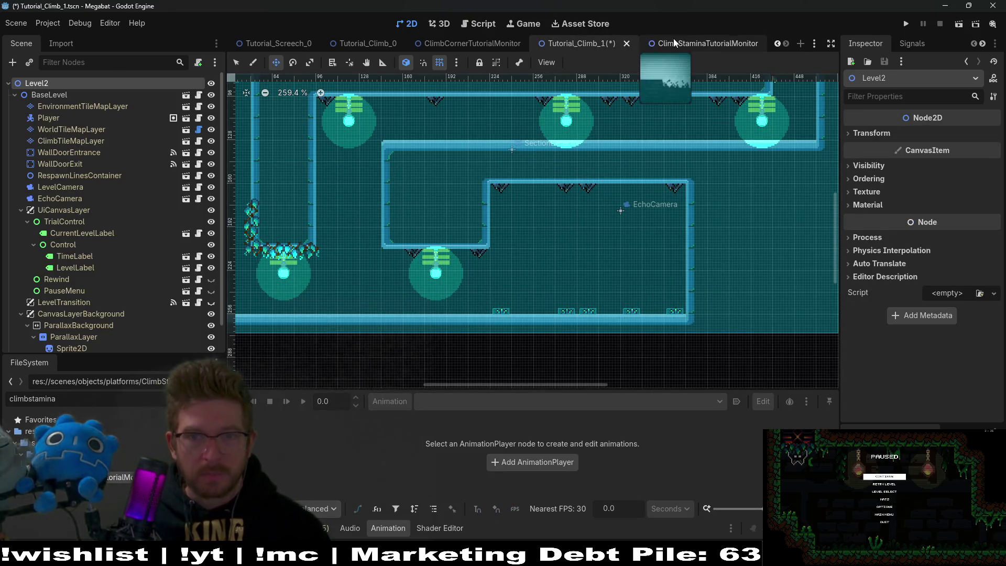
- Instance ClimbStaminaTutorialMonitor into Tutorial_Climb_1 by searching 'climbtutorial'
click(674, 39)
click(107, 83)
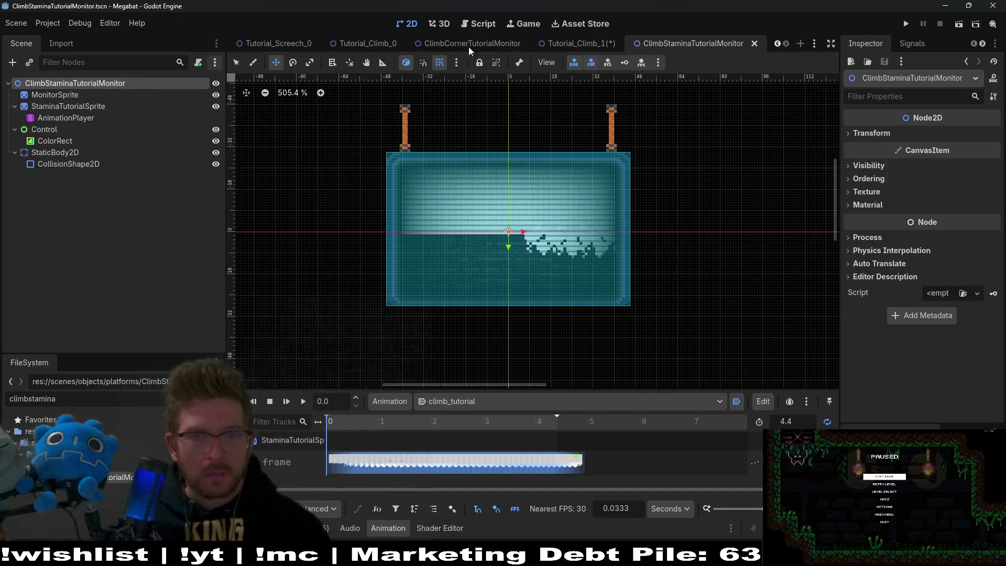
click(573, 41)
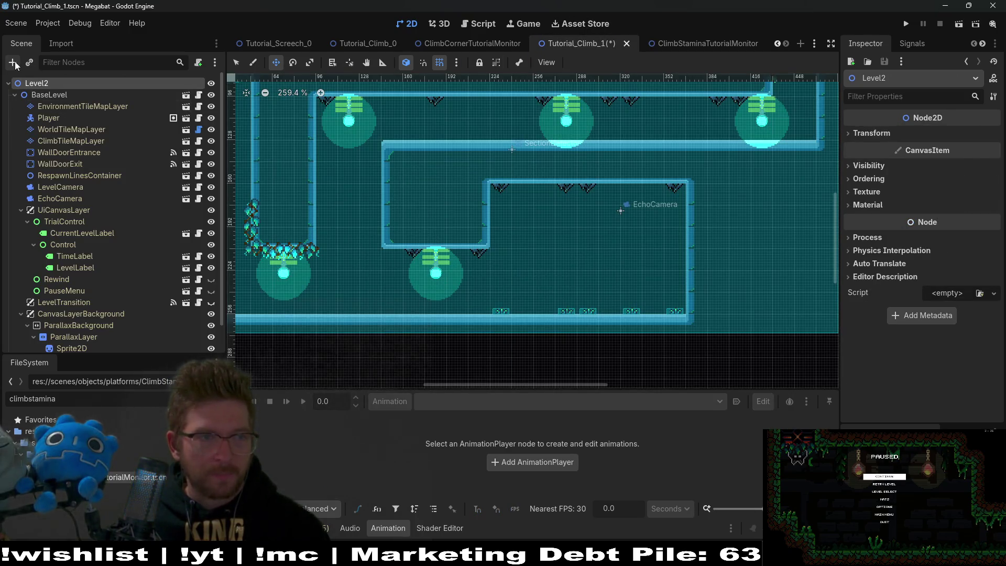
key(ctrl+shift+a)
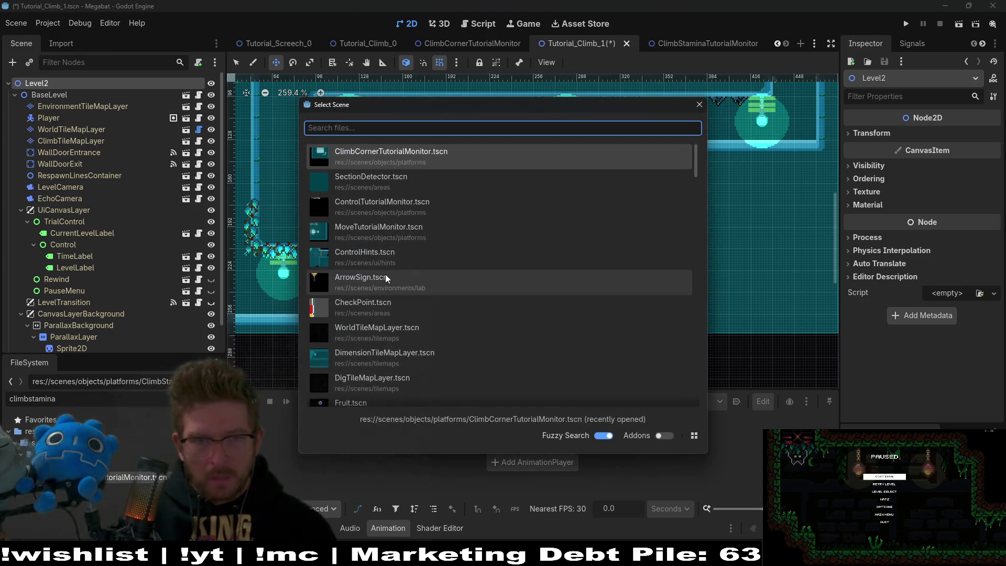
text(climbtutorial)
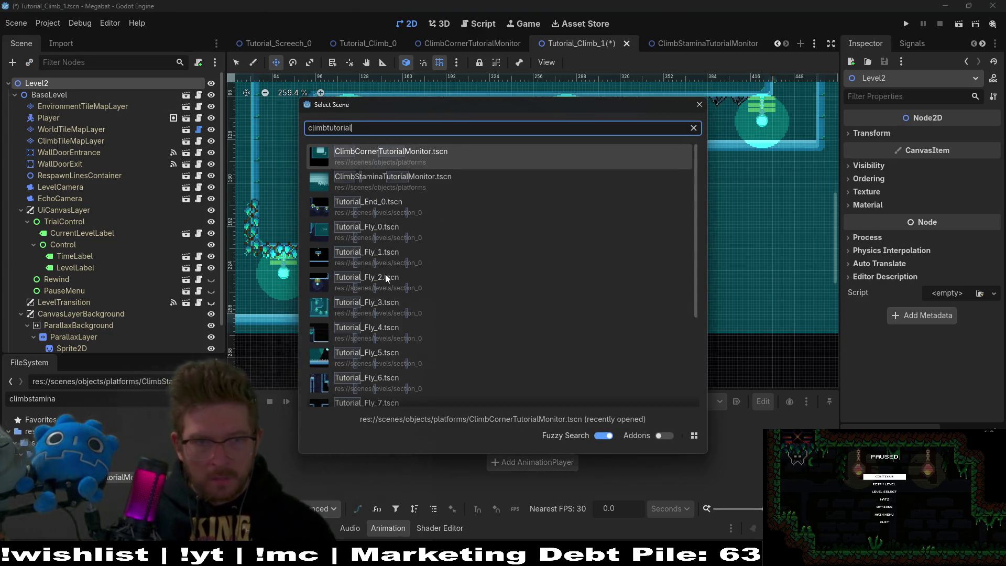
key(Down)
key(Return)
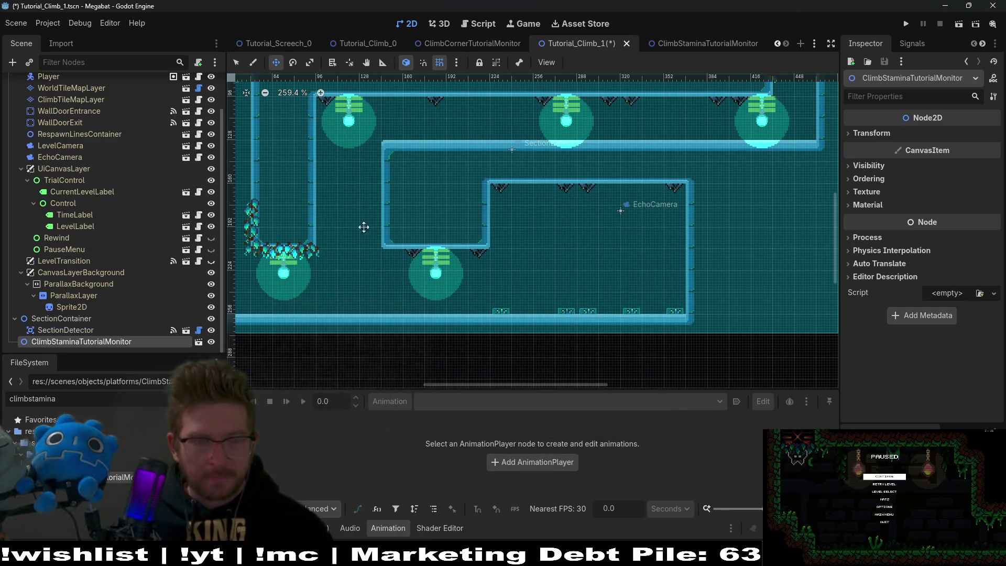
- Place the monitor in the lower-right room, nudge it right, and save the scene
scroll(490, 242, up, 2)
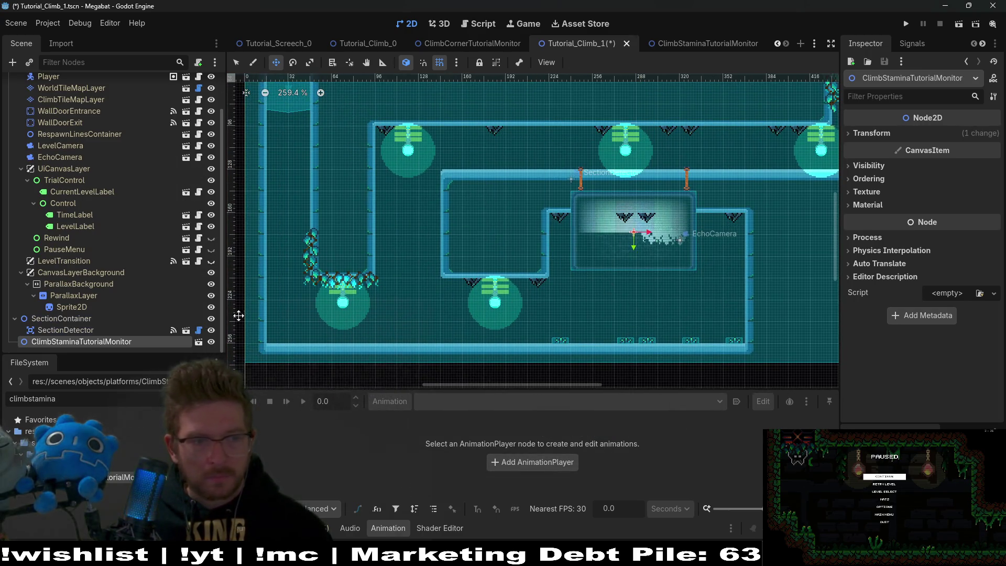
drag(640, 232, 653, 275)
scroll(663, 228, up, 5)
scroll(664, 229, up, 1)
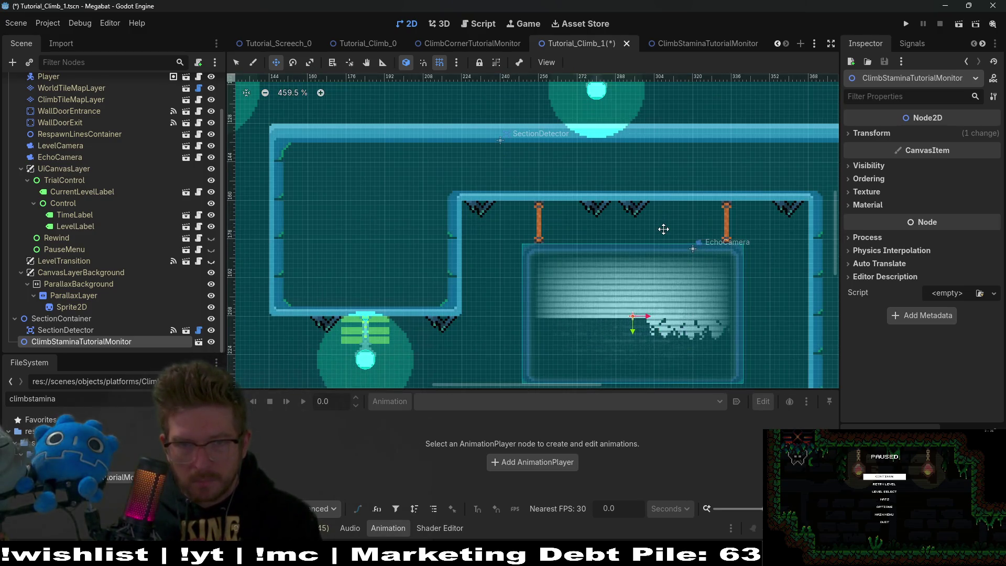
mouse_move(644, 273)
mouse_down()
mouse_move(644, 230)
mouse_move(634, 261)
mouse_move(646, 251)
mouse_up()
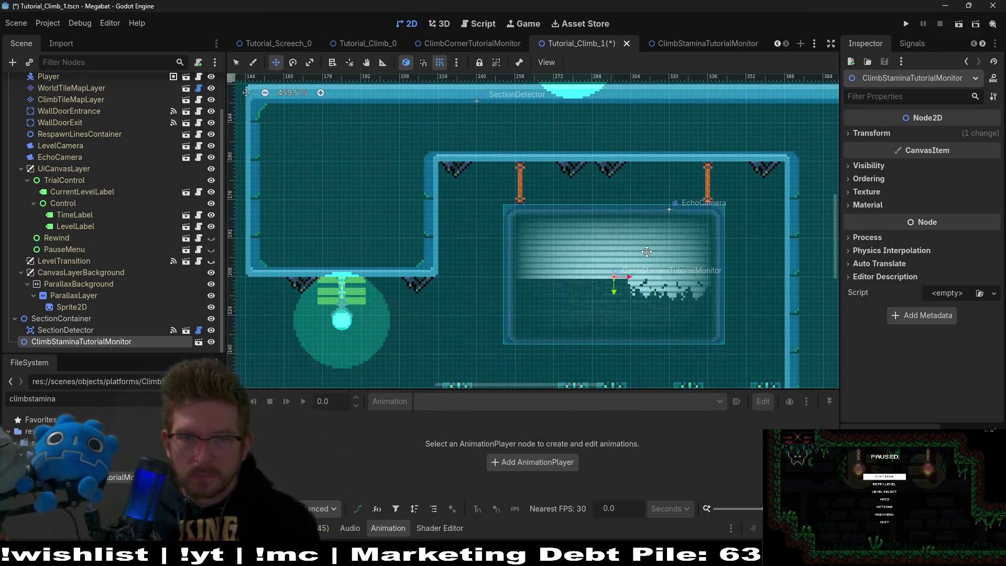
key(Right)
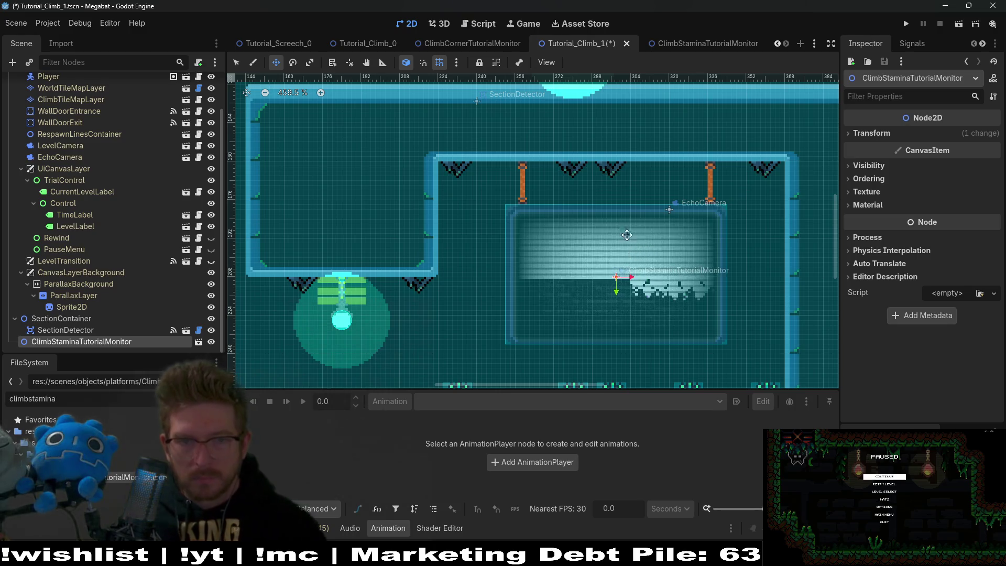
scroll(662, 220, up, 7)
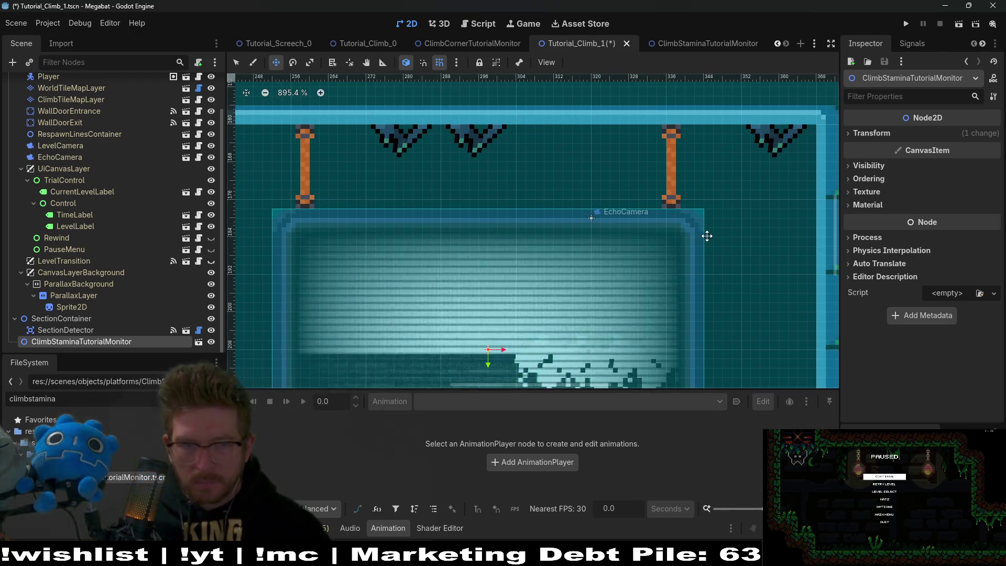
scroll(490, 239, down, 6)
key(ctrl+s)
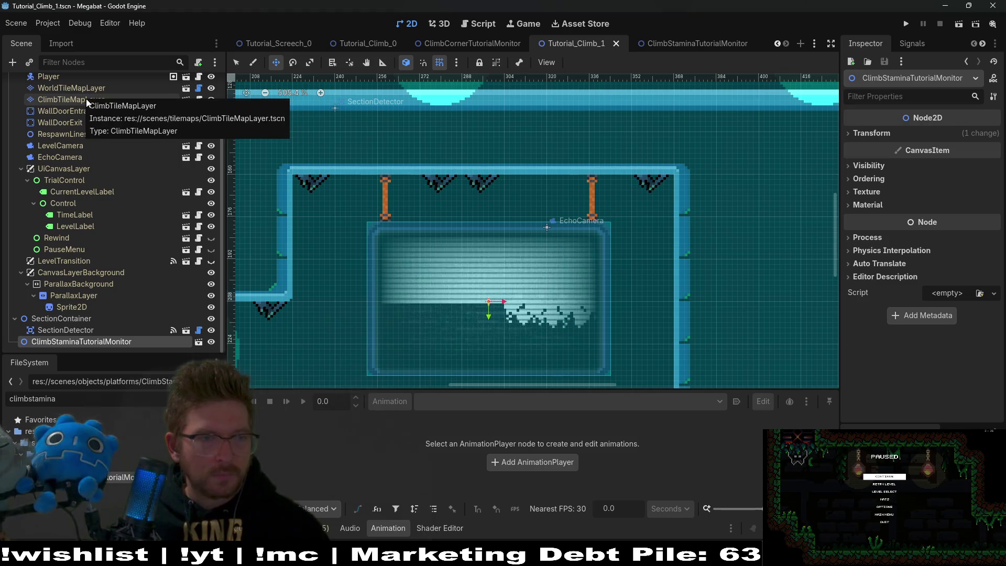
- Move ClimbStaminaTutorialMonitor directly under Level2, save, and run the current scene
mouse_move(65, 341)
mouse_down()
mouse_move(80, 98)
mouse_move(70, 90)
mouse_up()
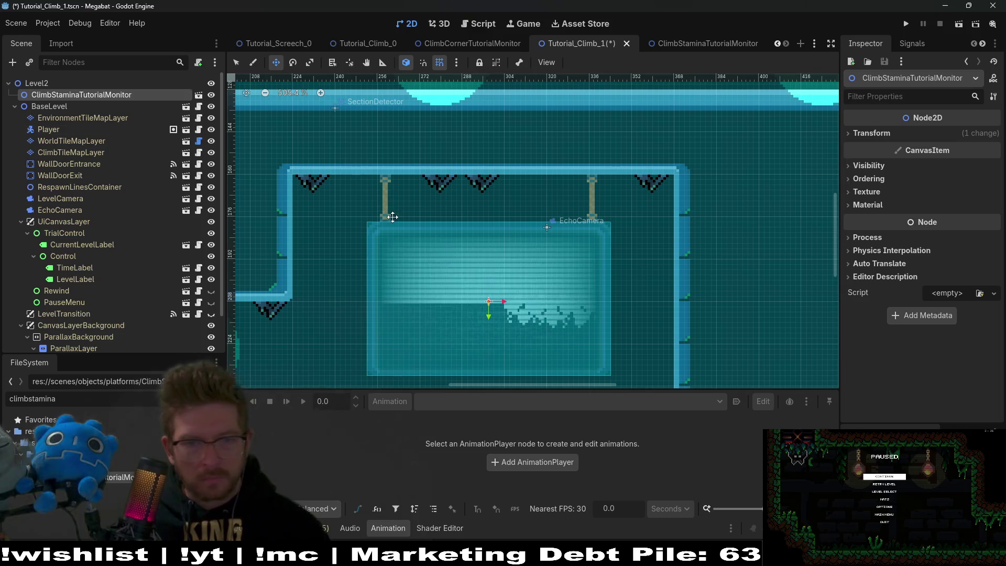
key(ctrl+s)
scroll(531, 249, down, 5)
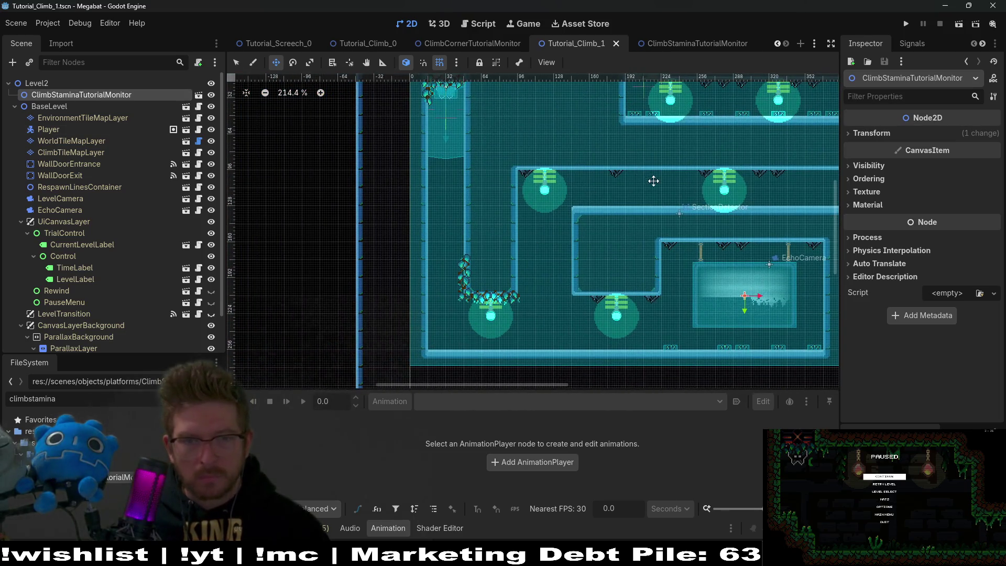
click(953, 24)
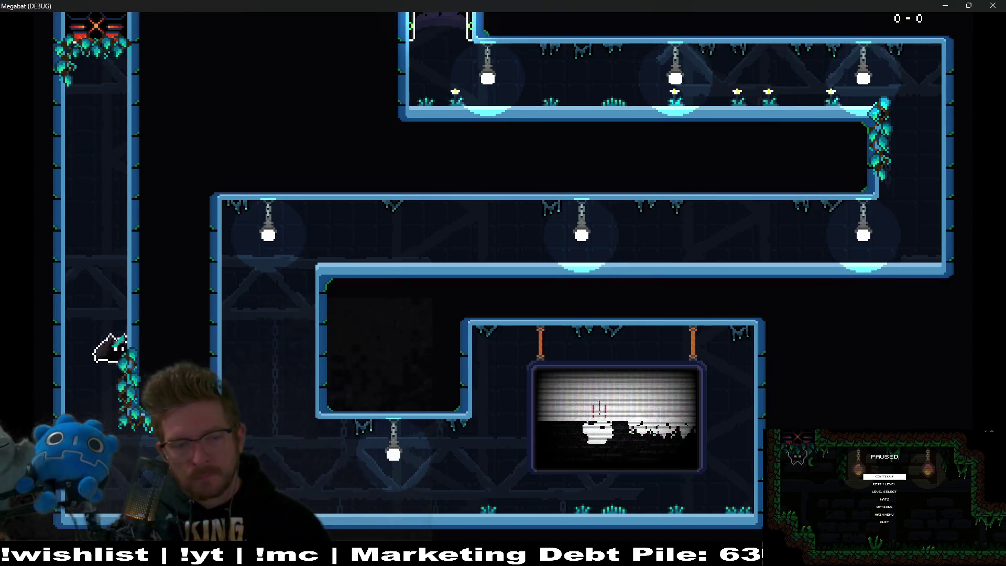
- Steer the bat into the bottom corridor past the sign, then quit the game
key(Right)
key(Right)
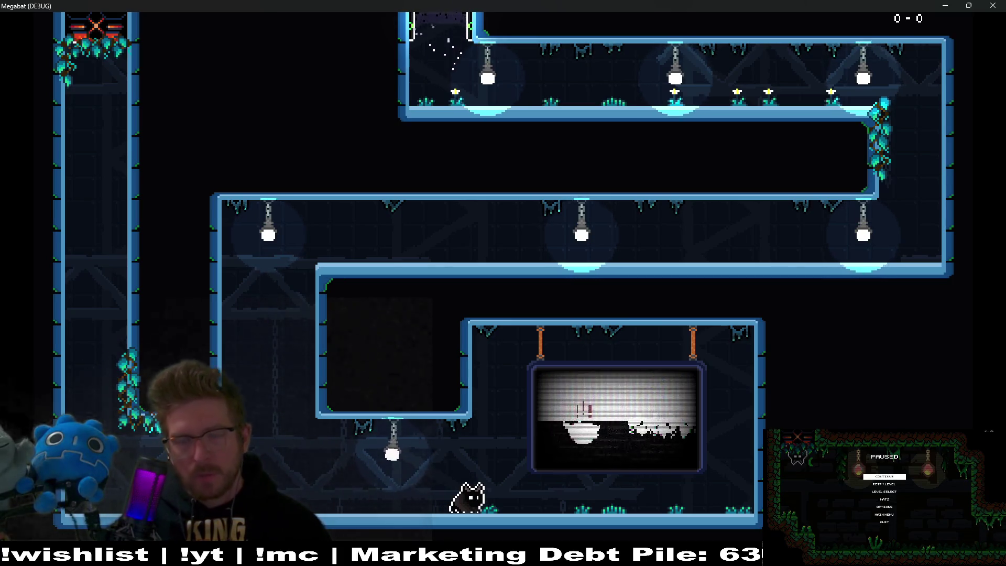
key(alt+F4)
scroll(99, 226, down, 2)
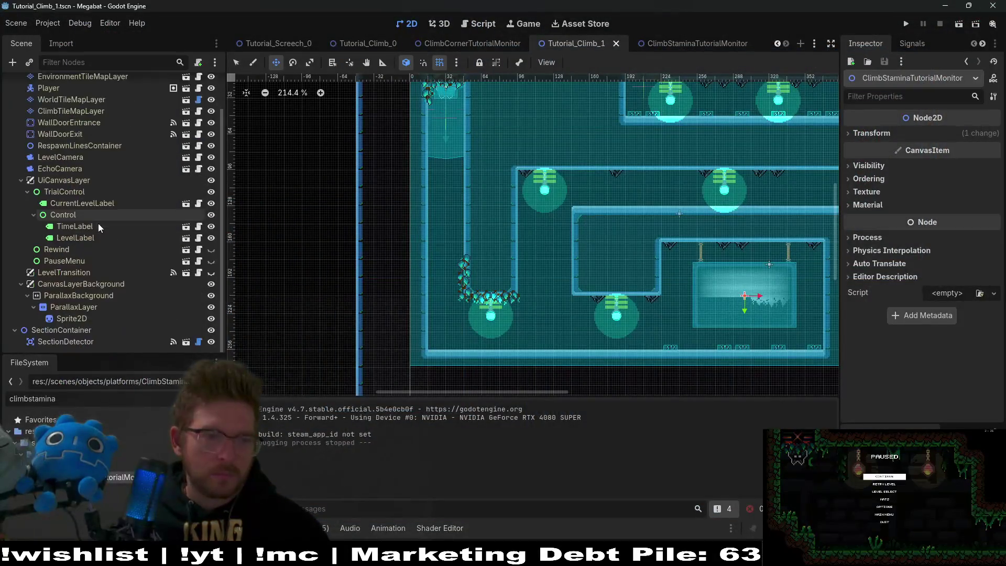
- Compare the level against the Tutorial_Climb_0 scene, then return to Tutorial_Climb_1
scroll(99, 226, up, 2)
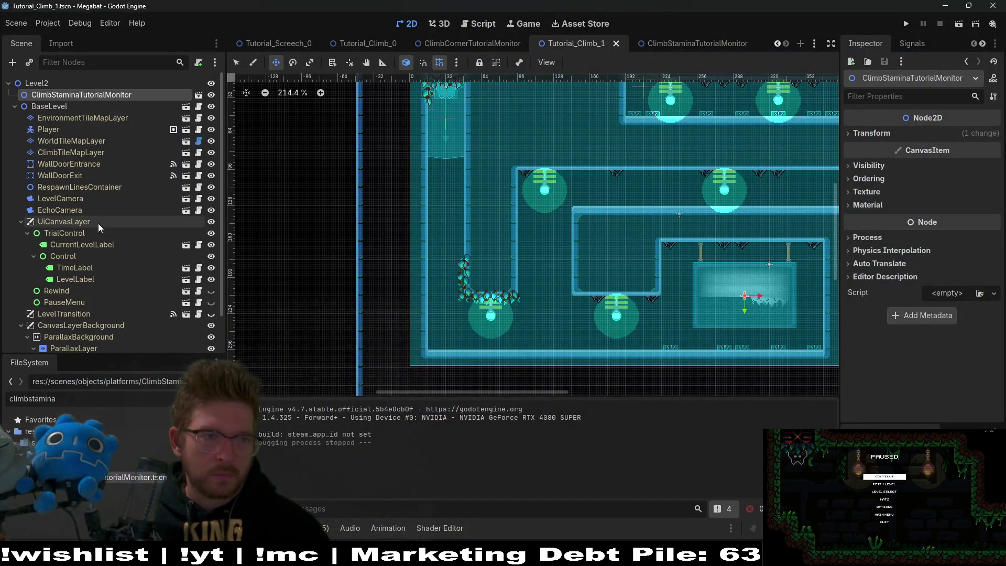
scroll(99, 227, down, 2)
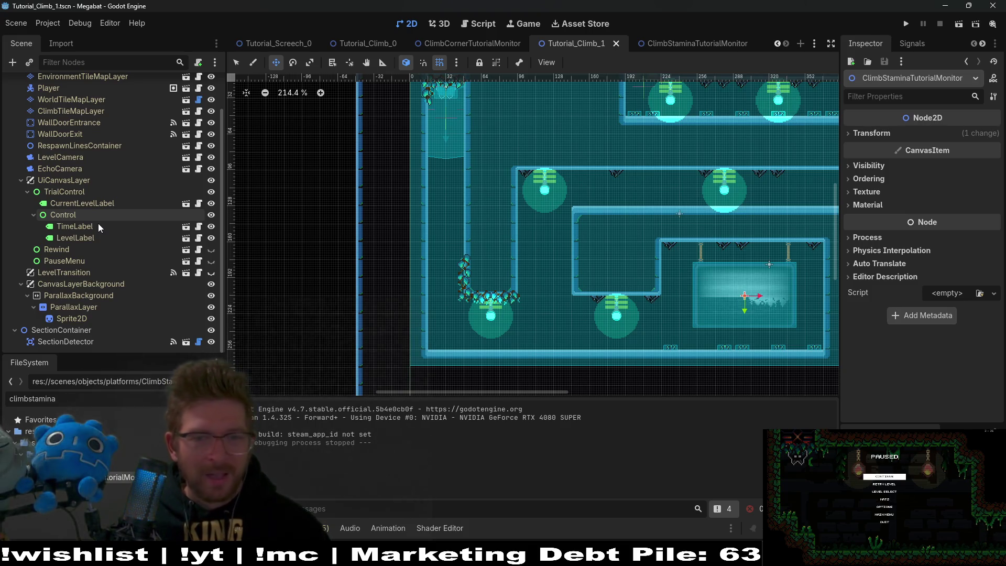
drag(692, 263, 530, 269)
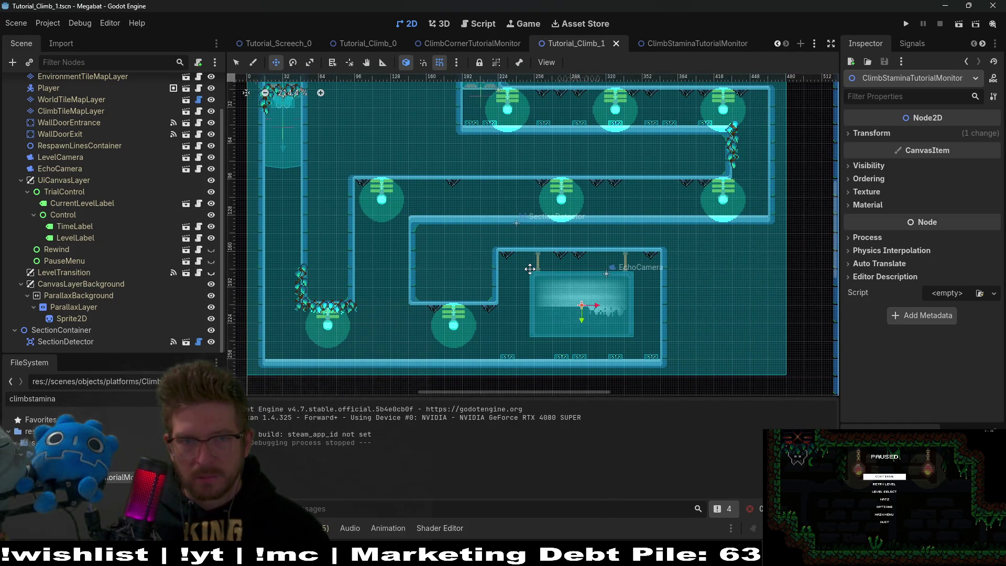
drag(445, 38, 602, 42)
click(364, 42)
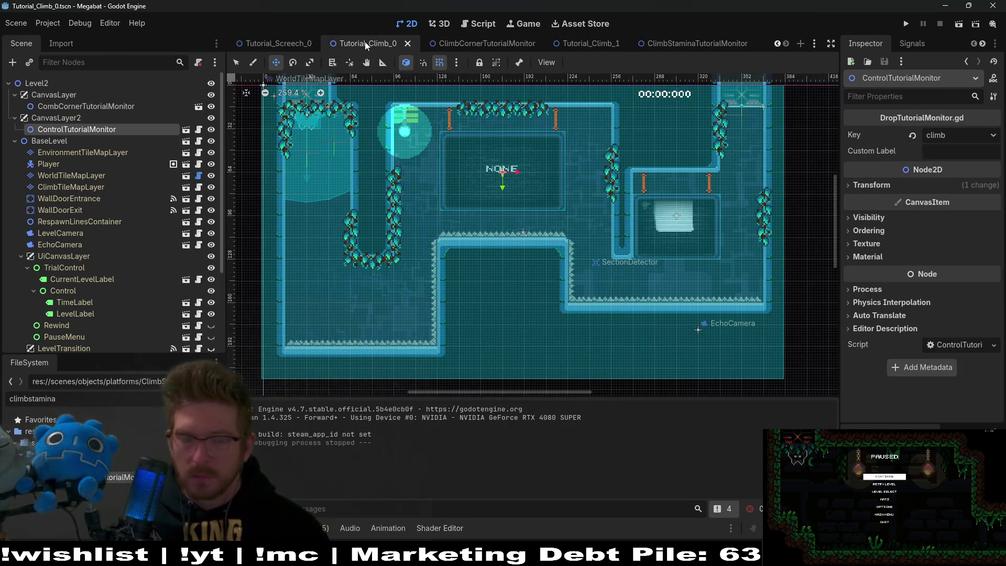
click(570, 43)
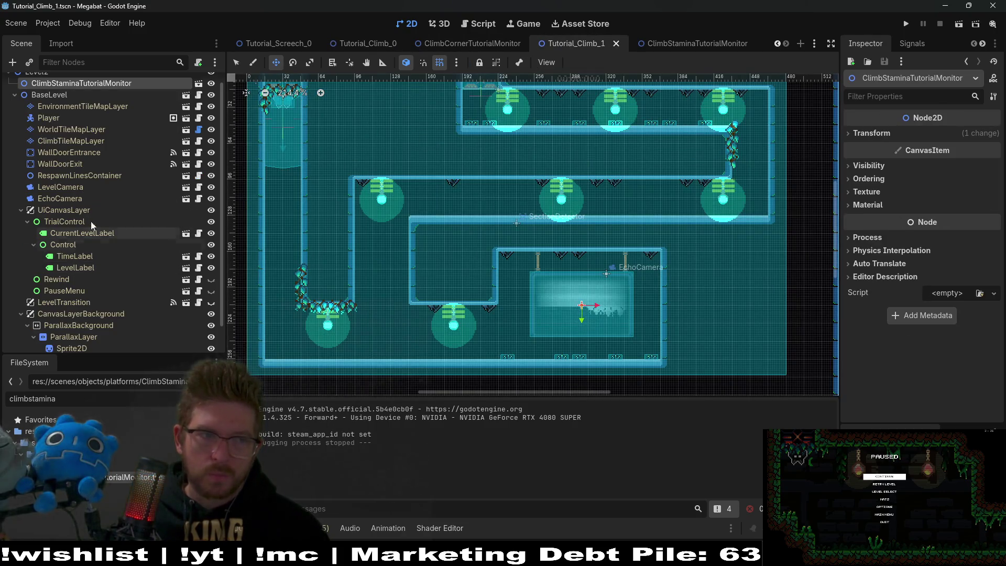
- Collapse BaseLevel and begin adding a new child node under Level2
click(14, 95)
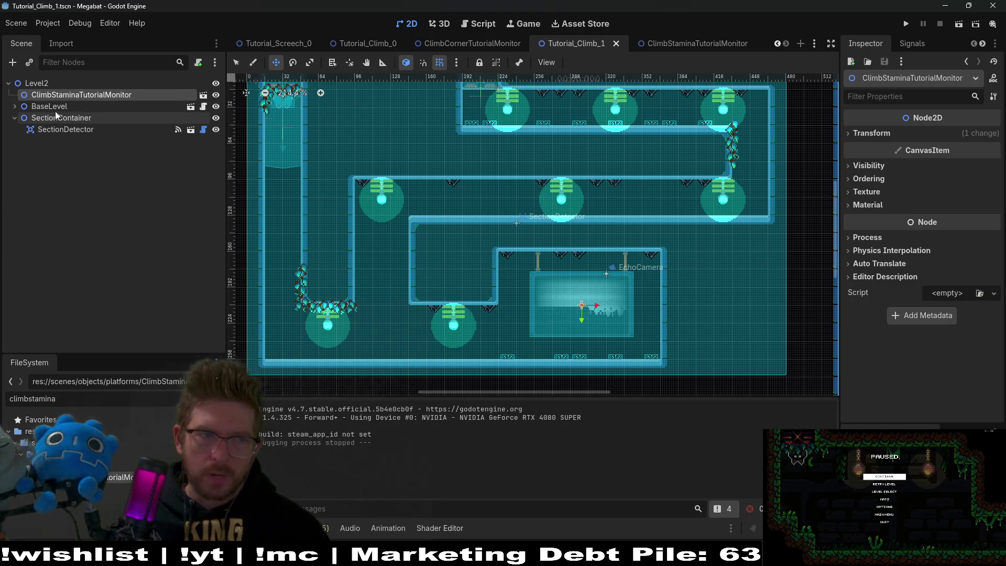
click(31, 86)
click(12, 62)
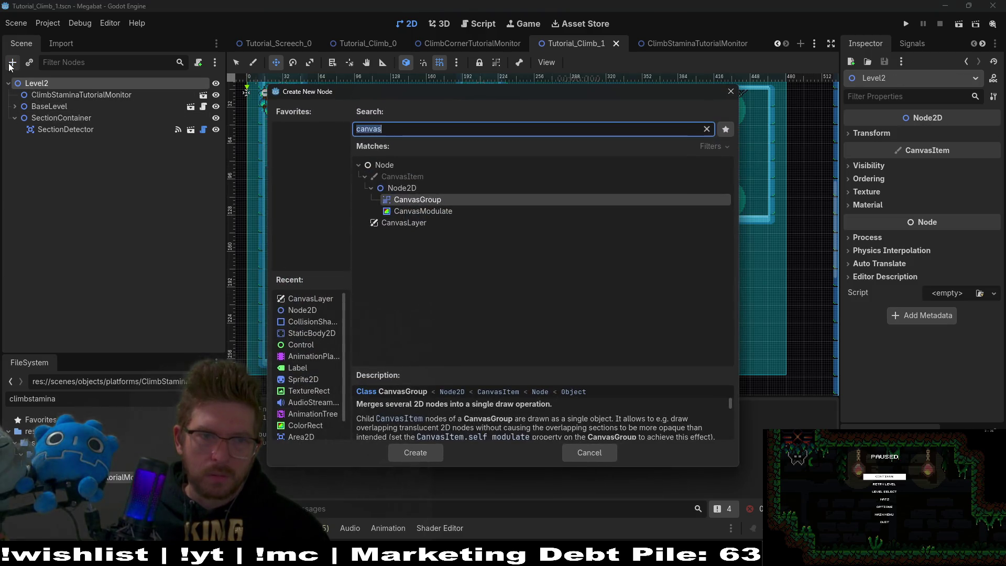
- Add a plain HazardTileMapLayer node under Level2, then delete it again
text(hazar)
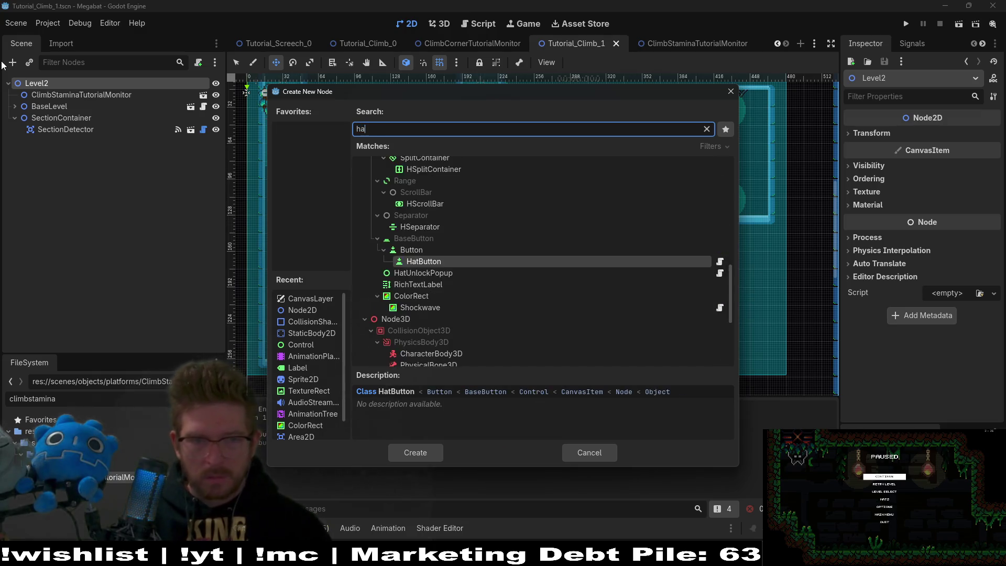
key(Return)
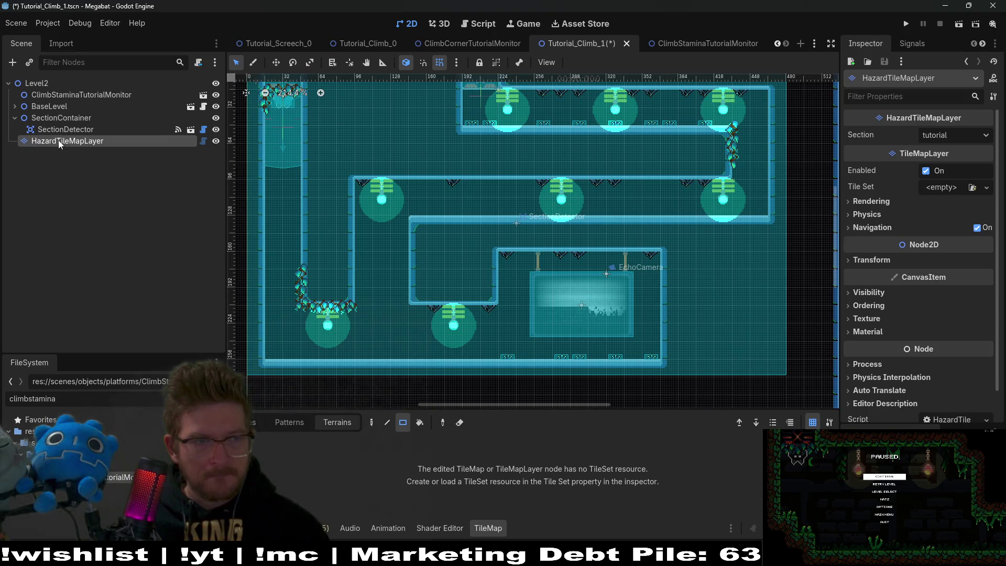
drag(58, 139, 48, 114)
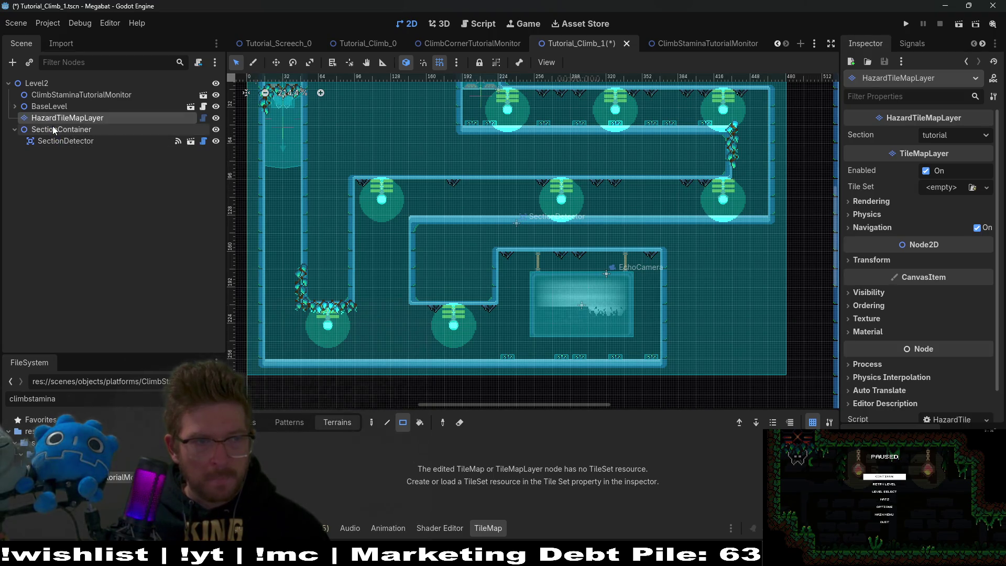
click(247, 422)
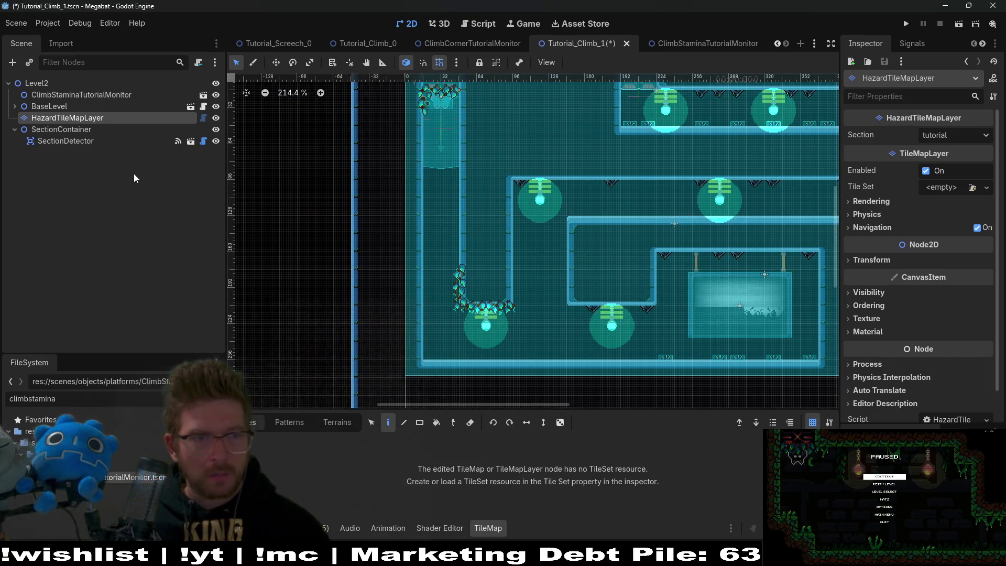
click(44, 106)
click(46, 114)
key(Delete)
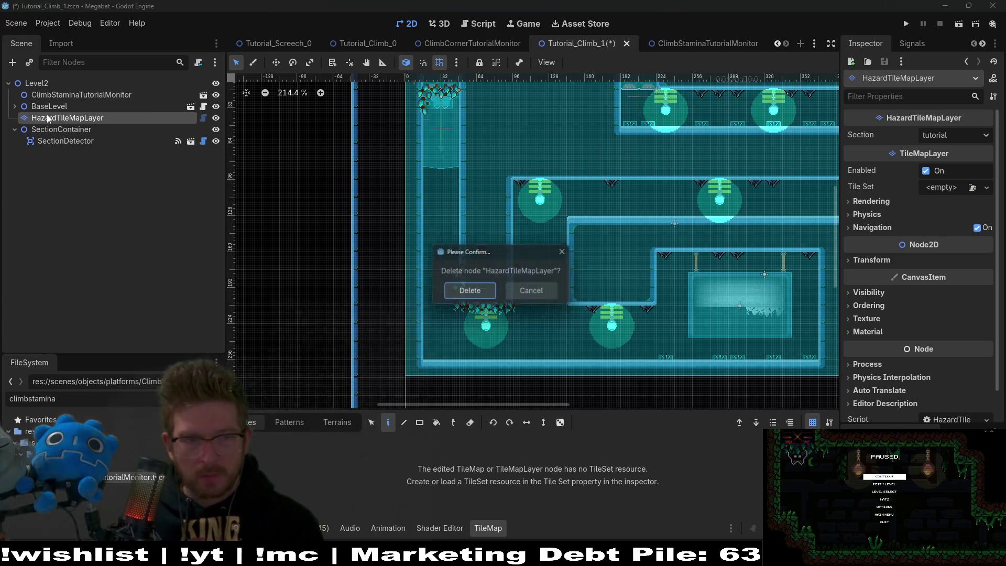
key(Return)
- Instance HazardTileMapLayer.tscn under Level2 and place it right below BaseLevel
click(40, 87)
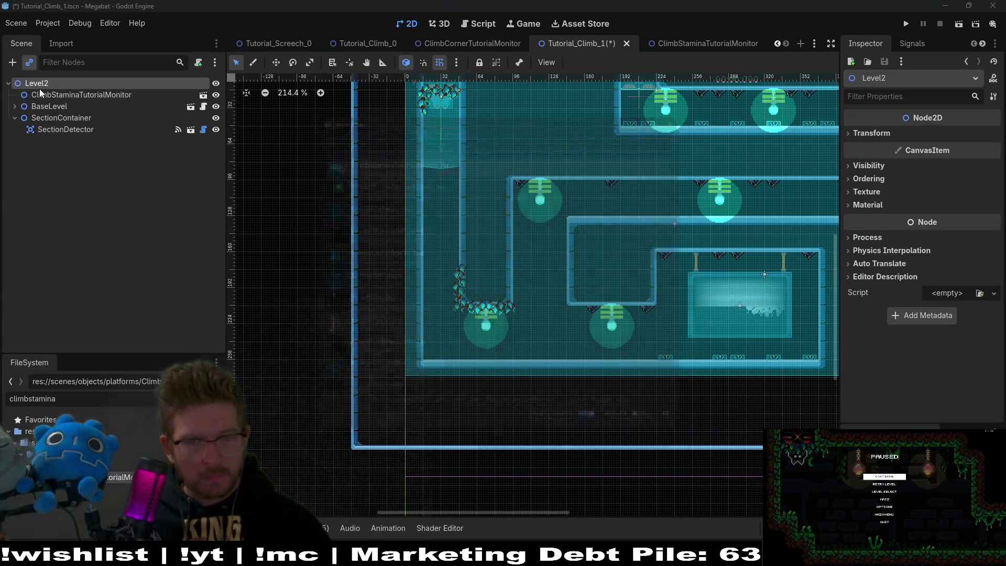
key(ctrl+shift+a)
text(hazard)
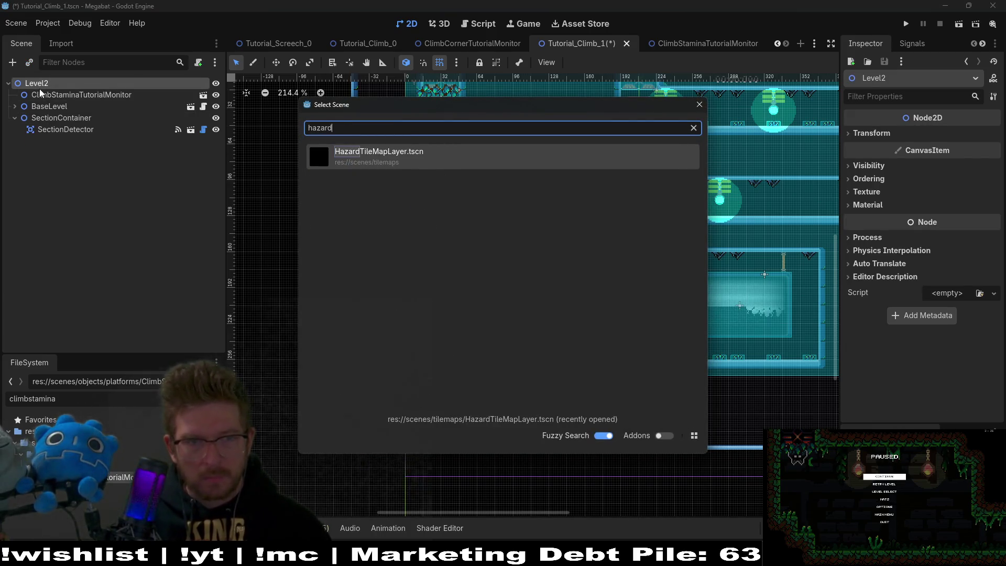
key(Return)
mouse_move(57, 140)
mouse_down()
mouse_move(30, 109)
mouse_move(42, 117)
mouse_move(38, 102)
mouse_up()
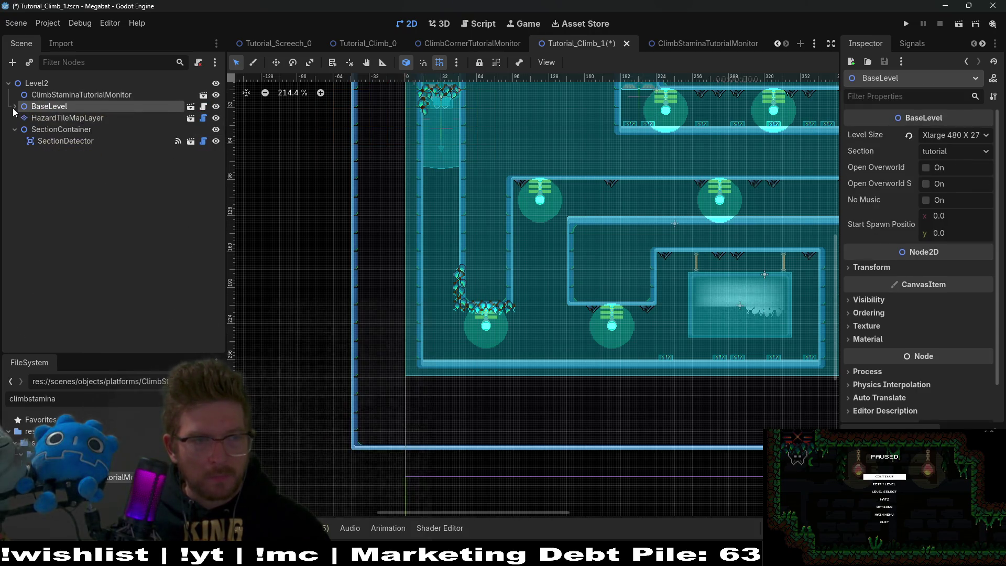
click(65, 110)
click(61, 116)
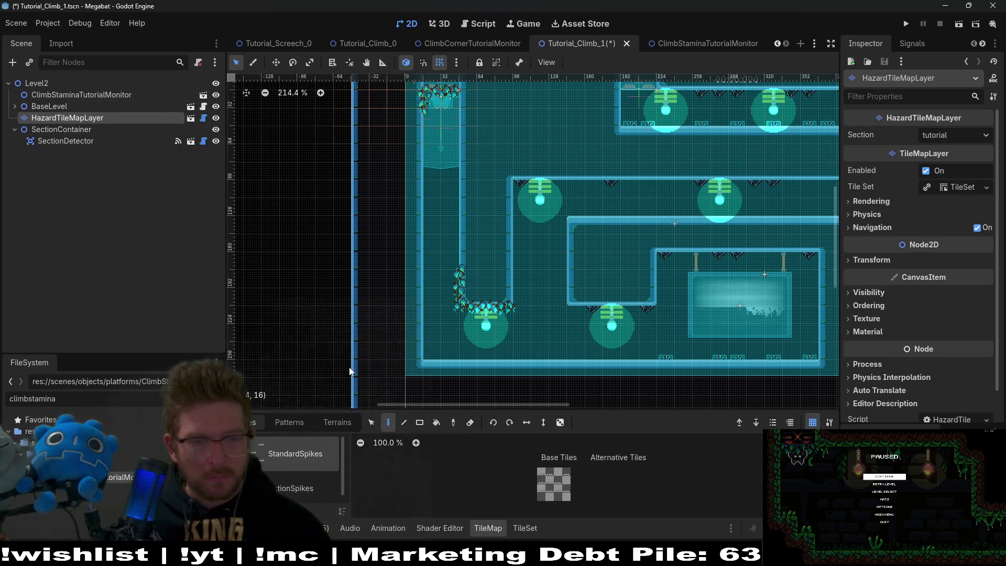
- Paint Spikes terrain in lines along the floor rows, erasing the extra tile at the end
click(347, 423)
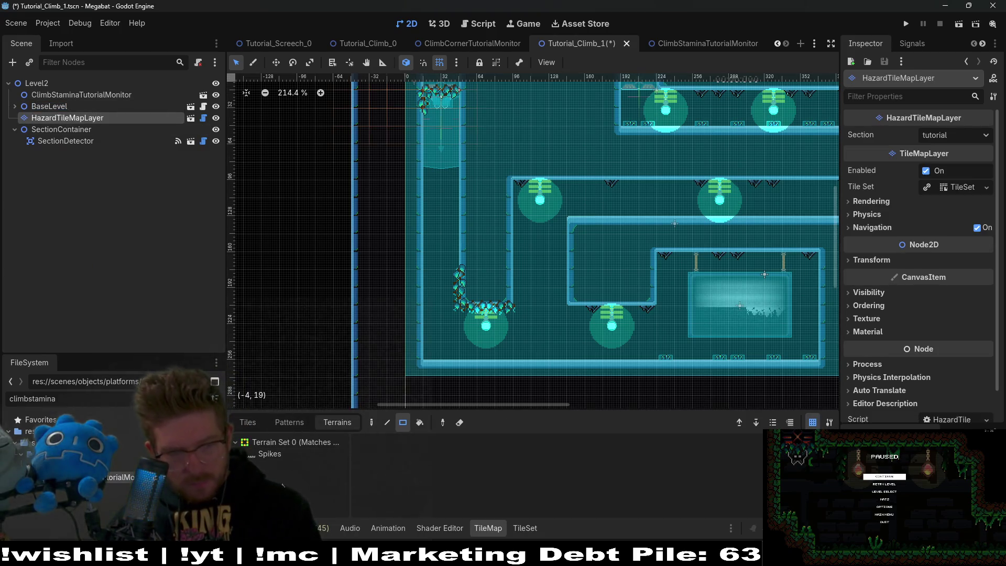
click(278, 455)
scroll(451, 278, down, 2)
scroll(451, 278, right, 2)
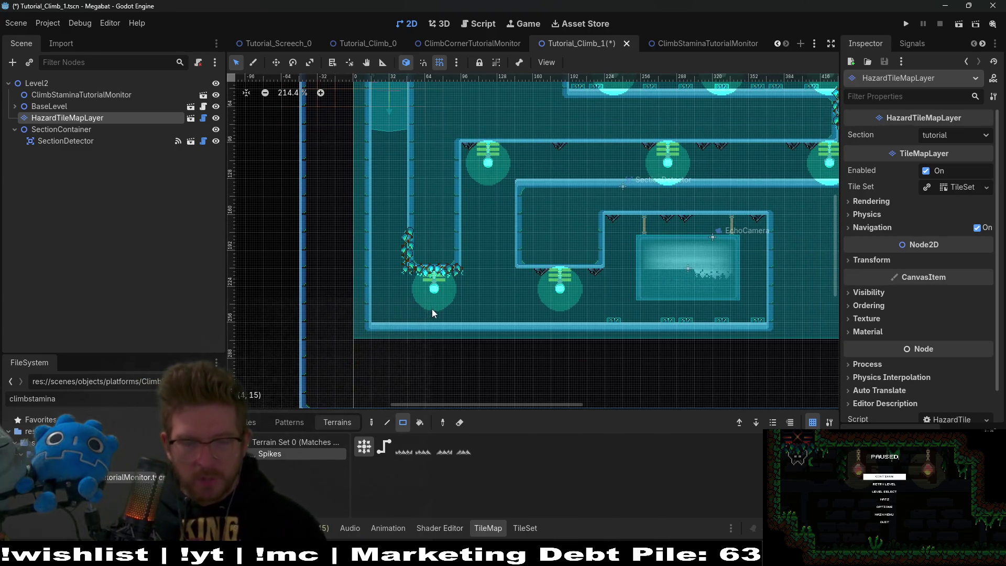
key(l)
drag(373, 316, 601, 309)
mouse_move(532, 168)
mouse_down()
mouse_move(429, 181)
mouse_move(718, 192)
mouse_move(774, 181)
mouse_up()
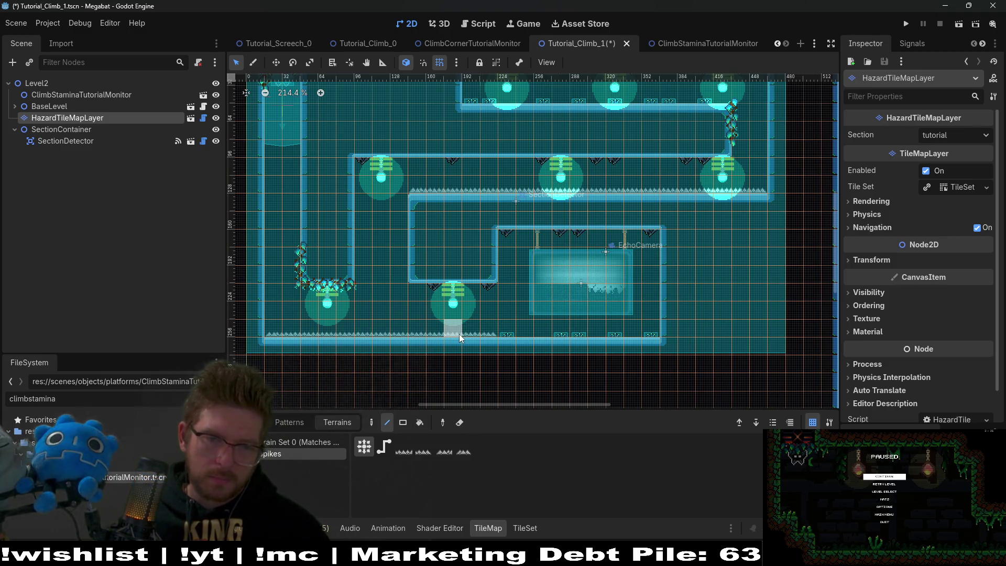
right_click(493, 330)
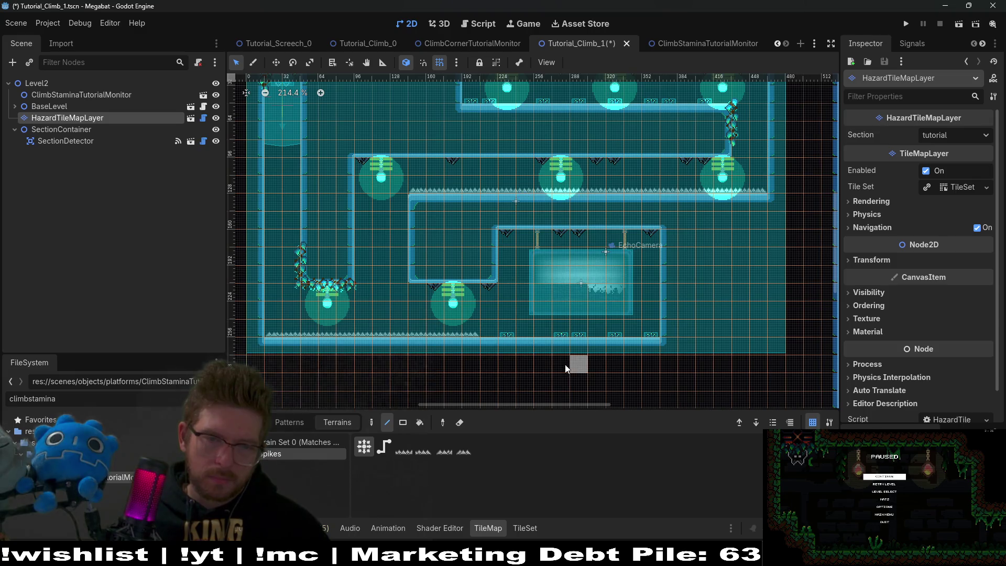
- Save the Tutorial_Climb_1 scene and run it as the current scene
key(ctrl+s)
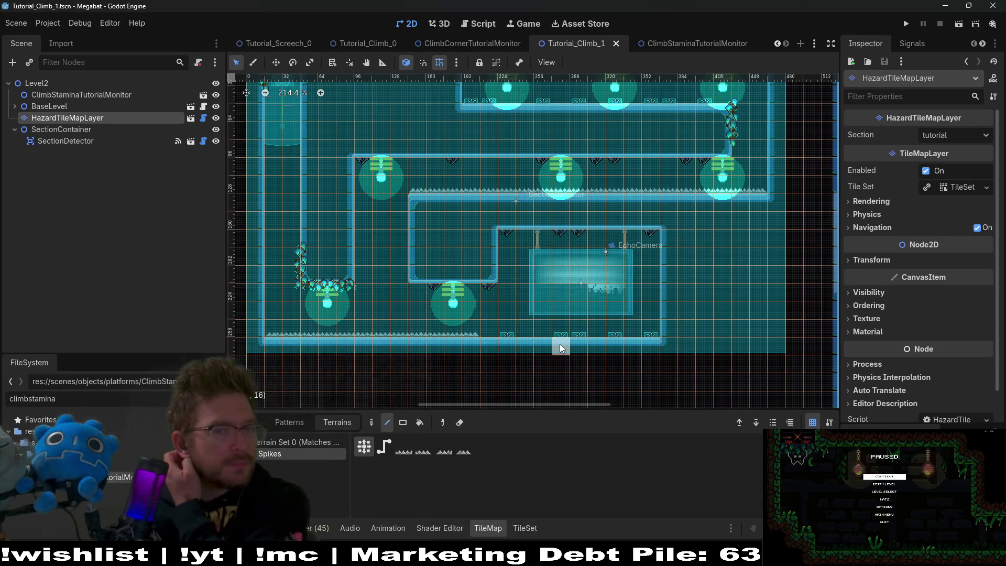
scroll(605, 225, down, 1)
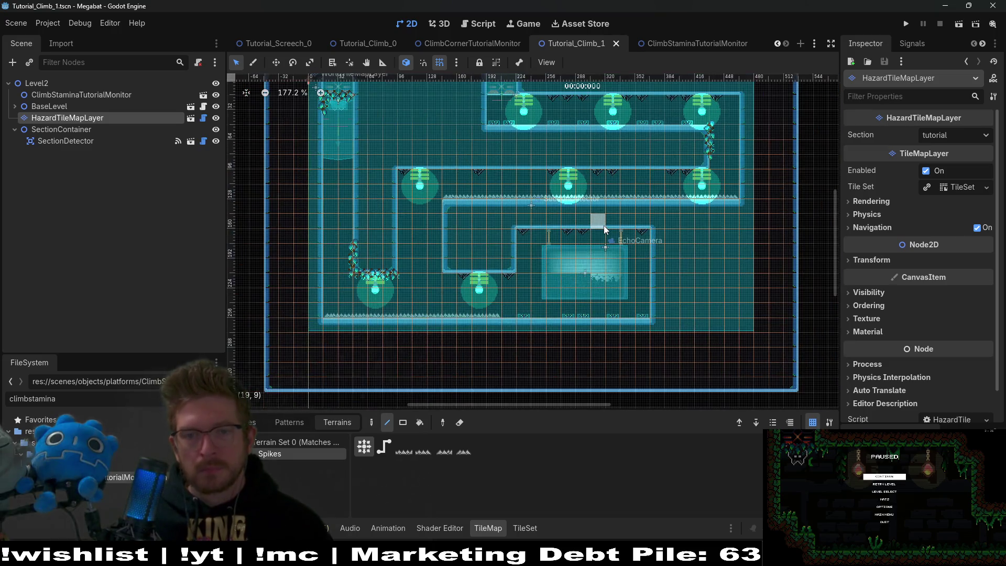
click(958, 23)
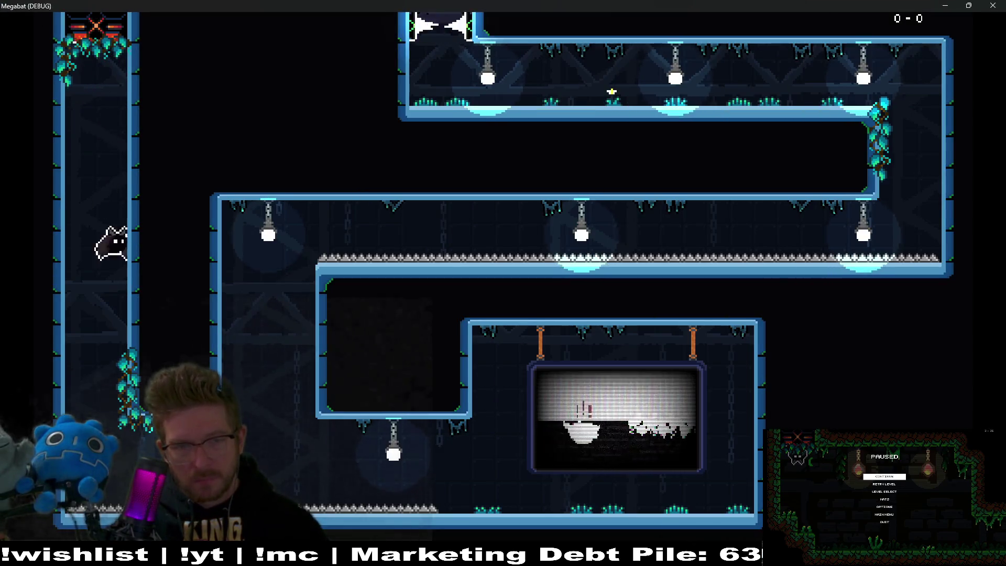
- Fly the bat up the middle and right shafts and through the upper and middle corridors
key(Up)
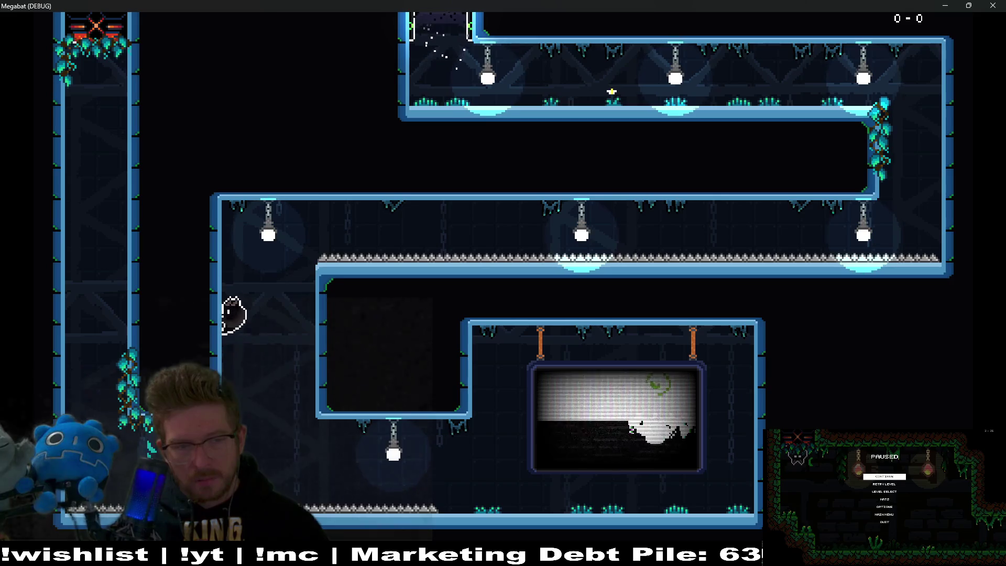
key(Right)
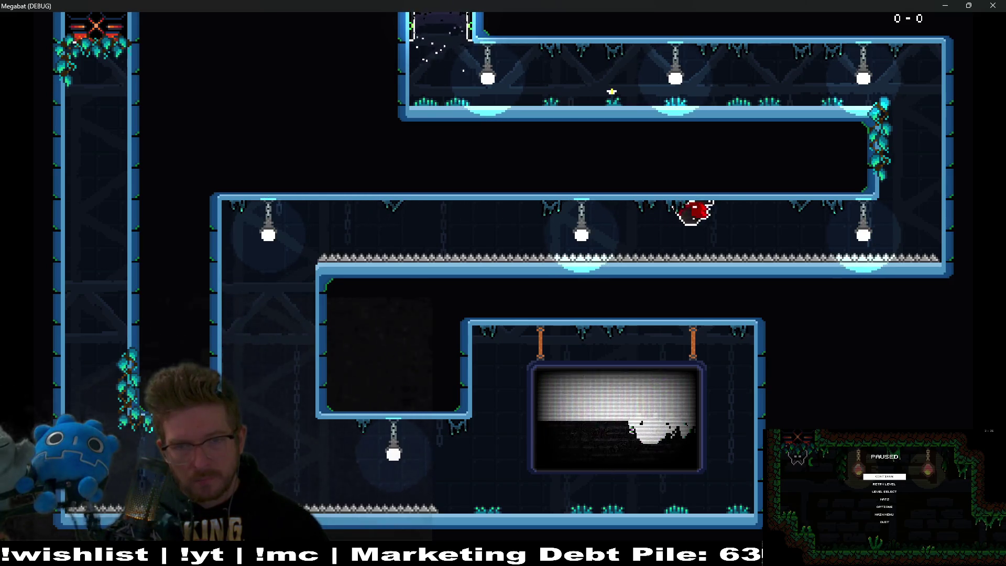
key(Up)
key(Left)
key(Down)
key(Right)
key(Down)
key(Left)
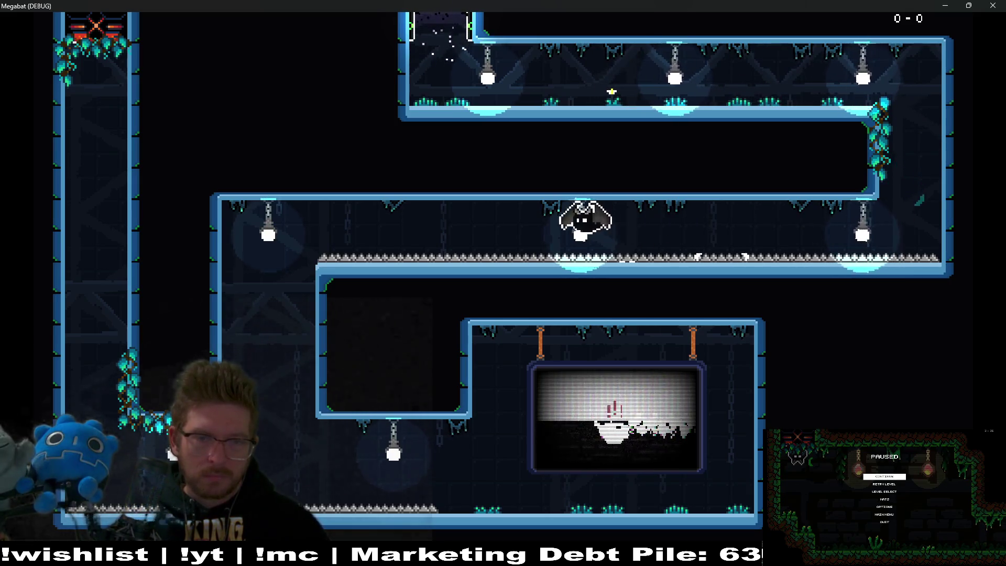
key(Down)
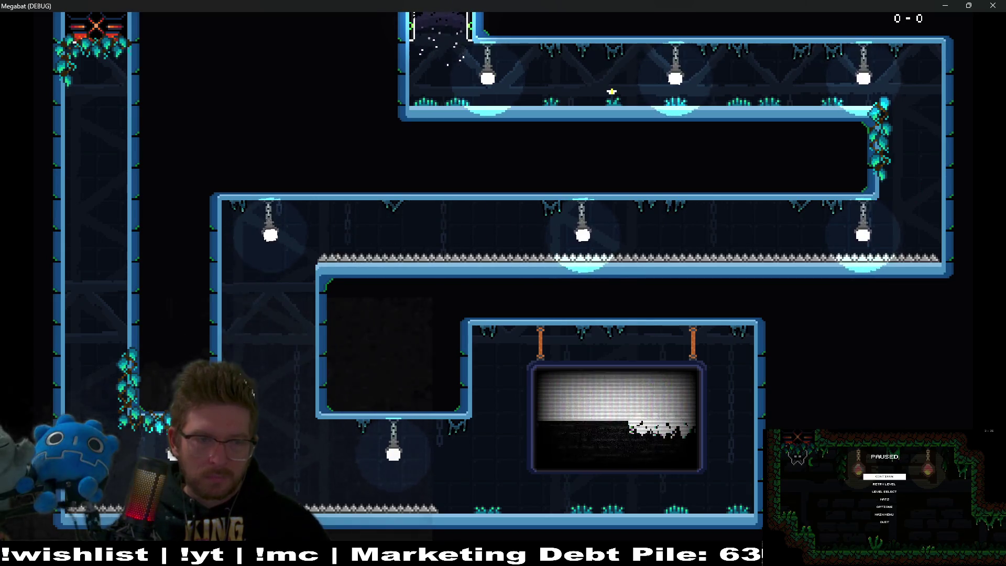
key(Up)
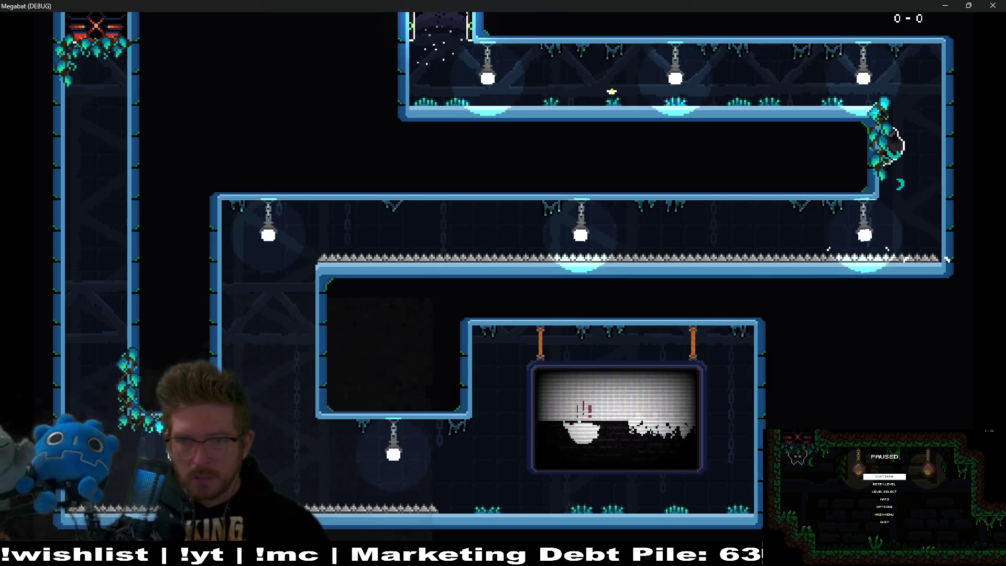
- Fly the bat through the top corridor and left shaft, then close the game window
key(Left)
key(Left)
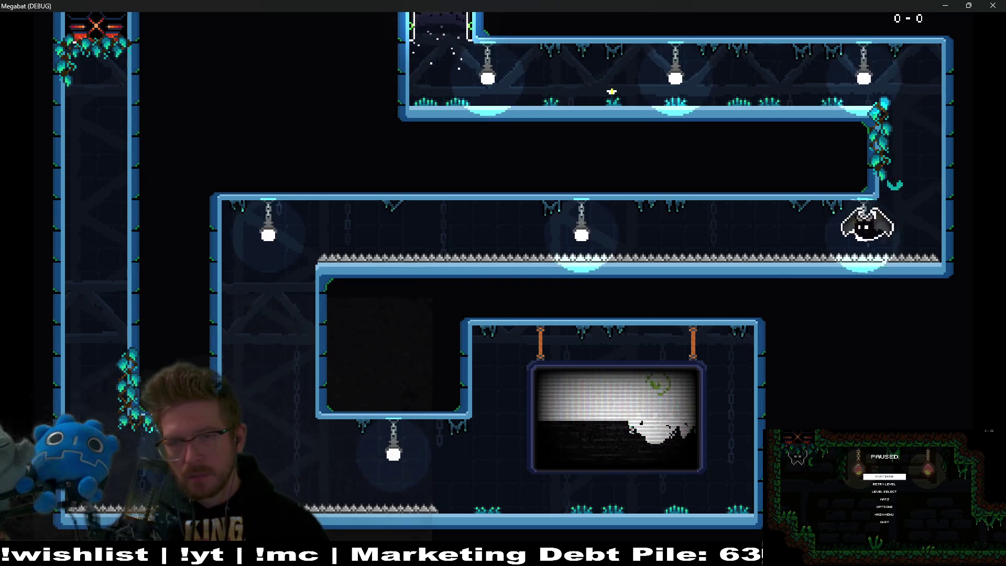
key(Down)
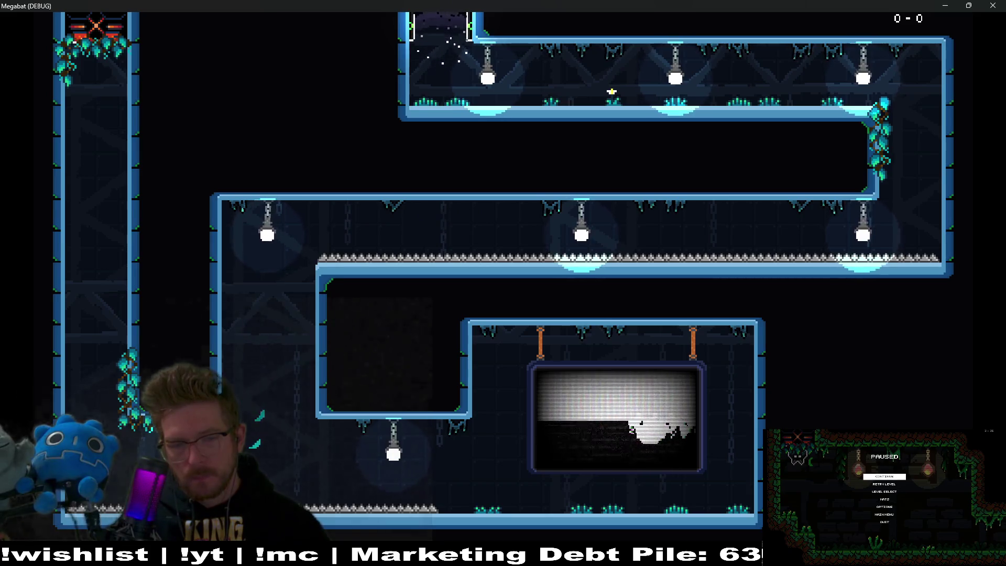
key(Up)
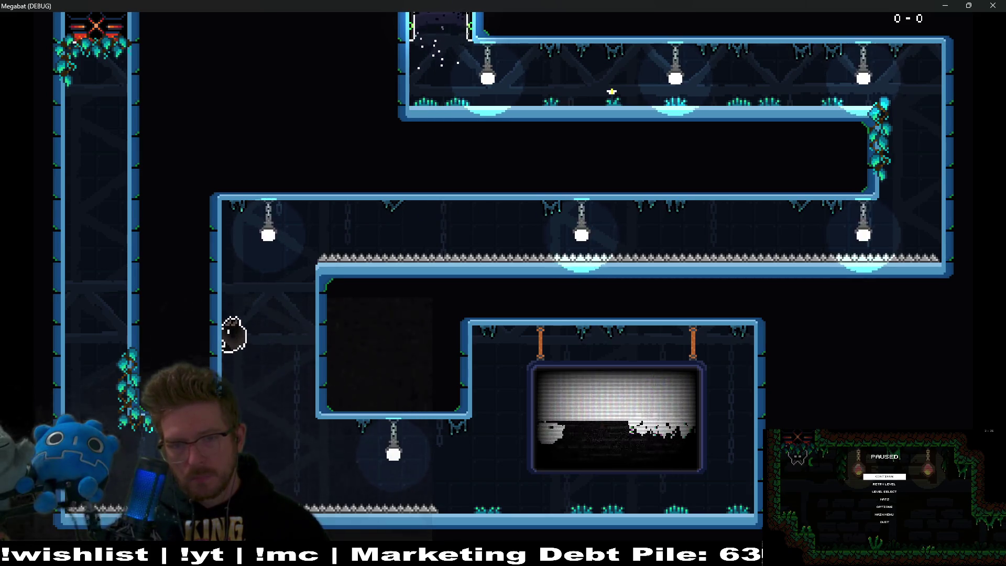
key(Right)
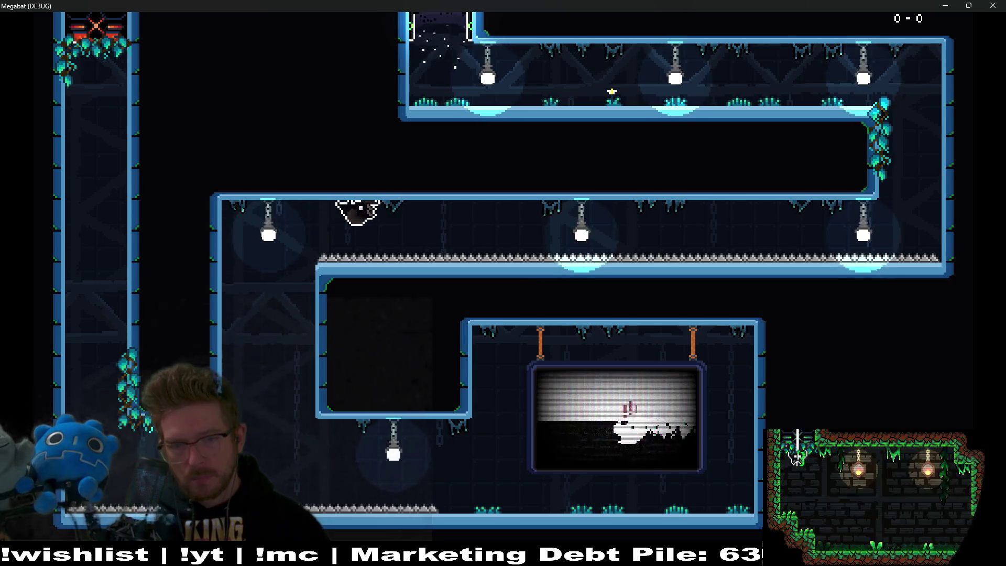
key(Left)
key(Down)
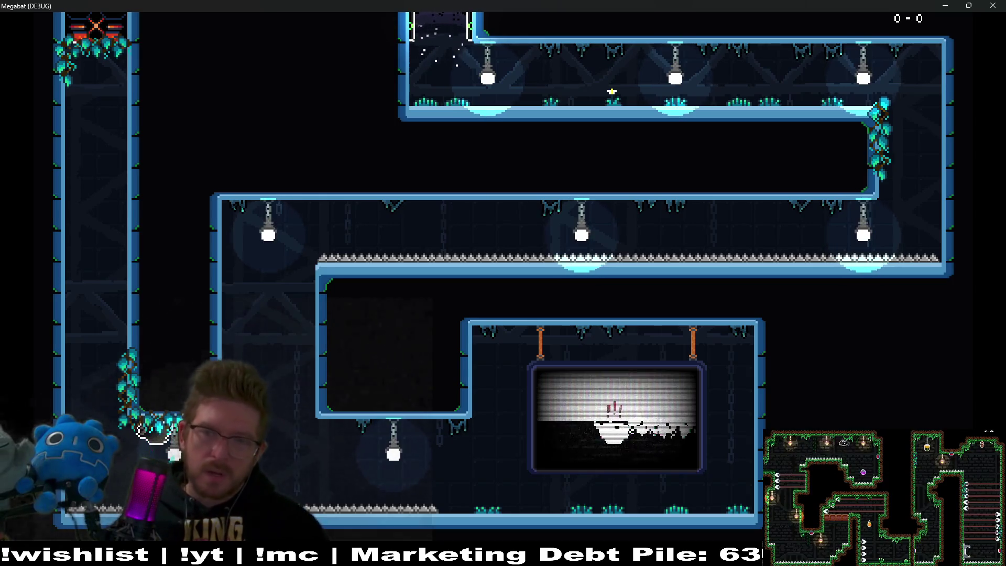
click(1001, 6)
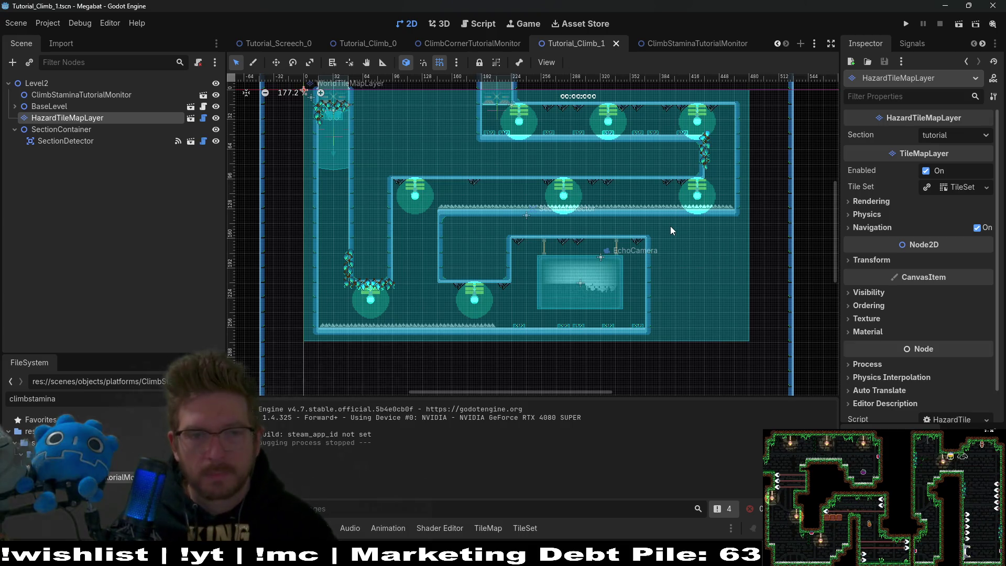
- Scroll across the Tutorial_Climb_1 level to inspect it, then switch to Obsidian's Polish Board
scroll(665, 222, down, 1)
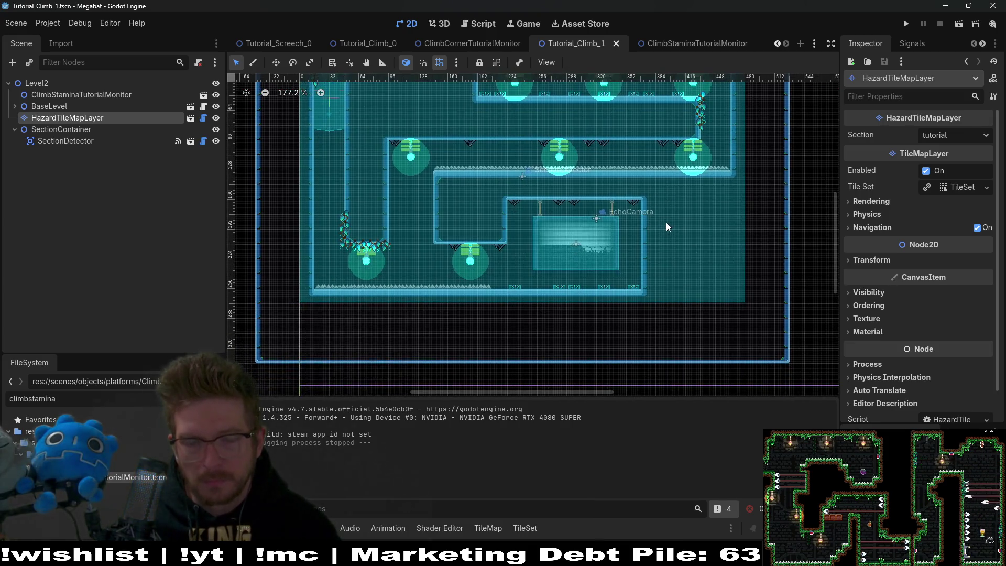
scroll(649, 269, right, 1)
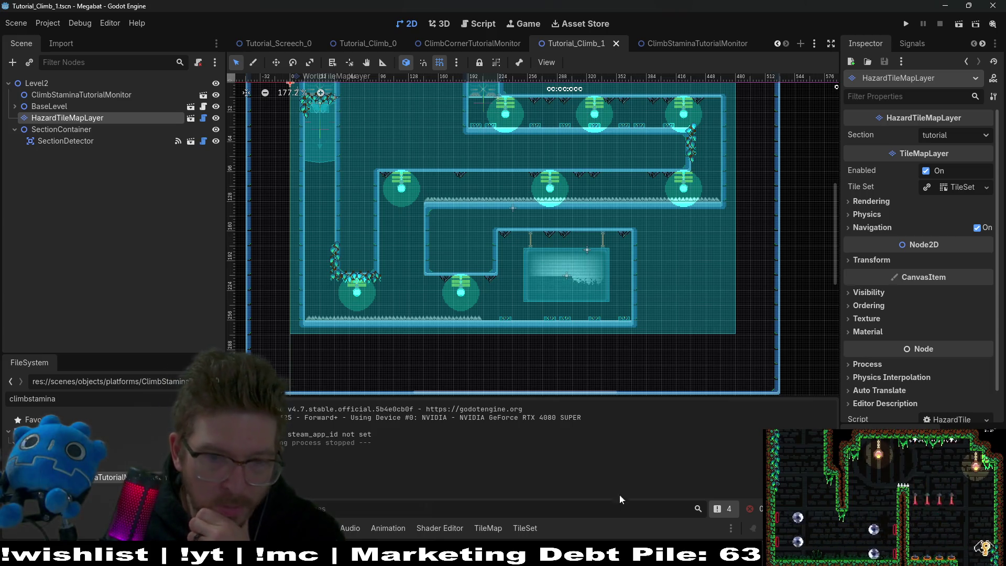
key(alt+Tab)
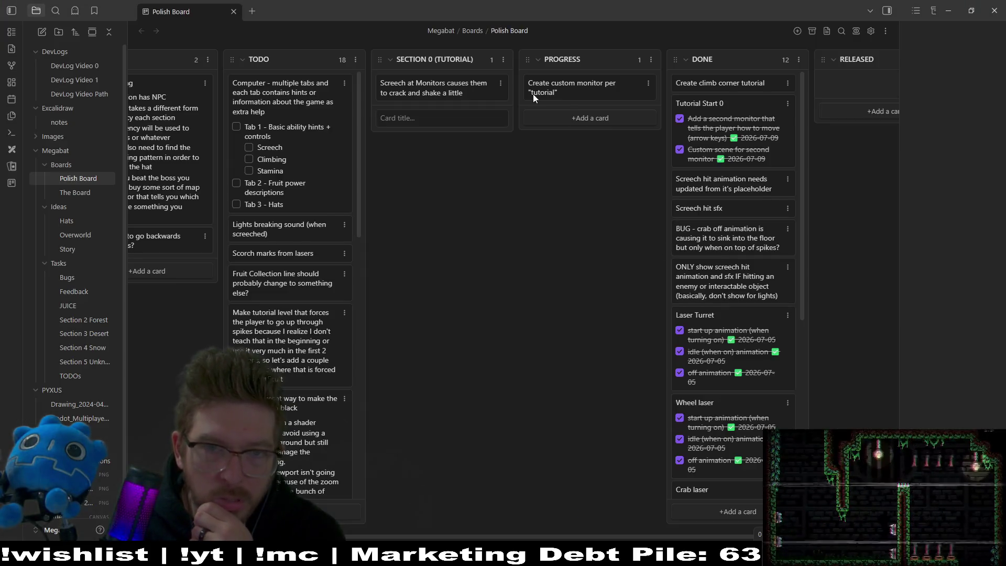
- Add a PROGRESS card: Come back to "Tutorial_Climb_02" - may want to update this one
click(579, 123)
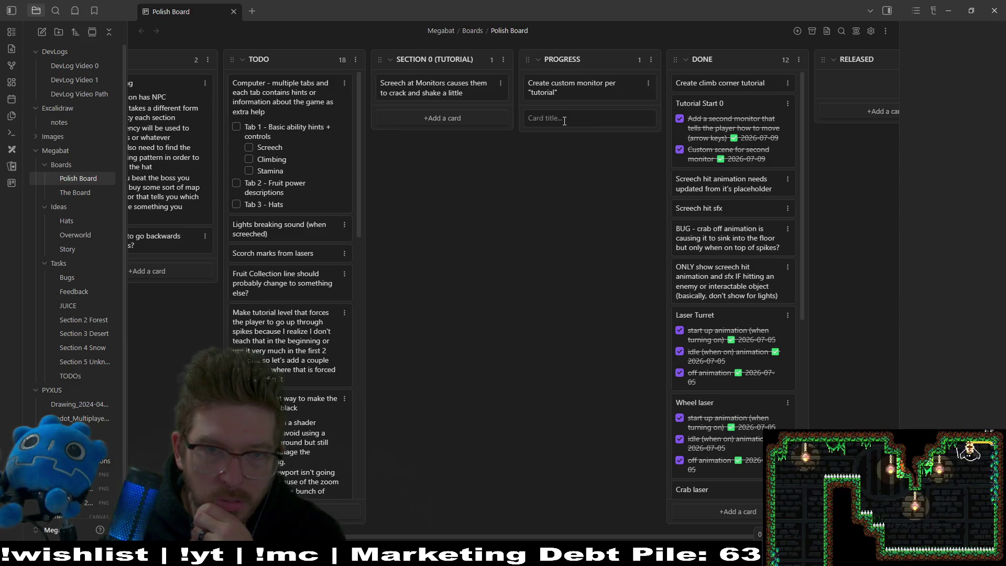
text(C)
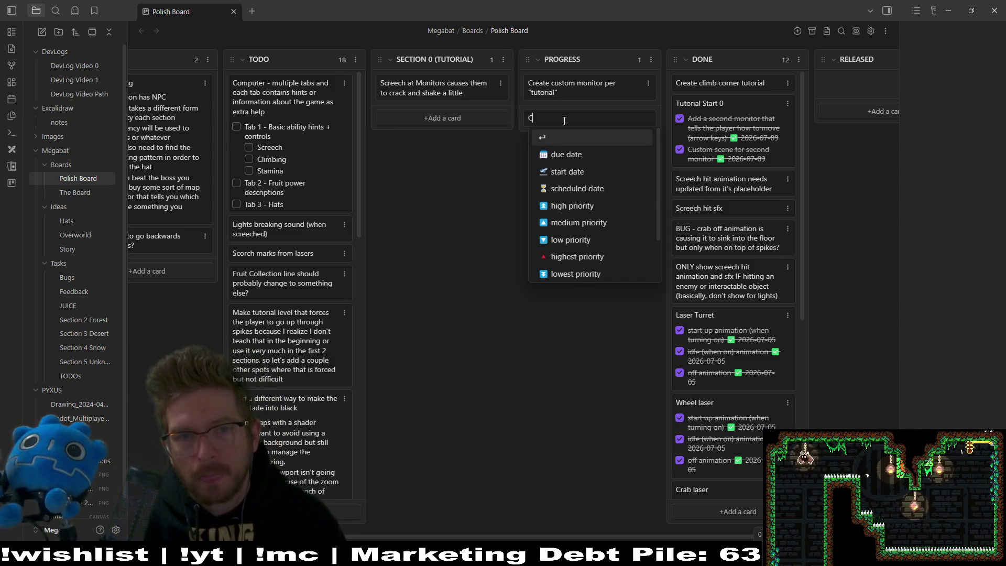
text(te)
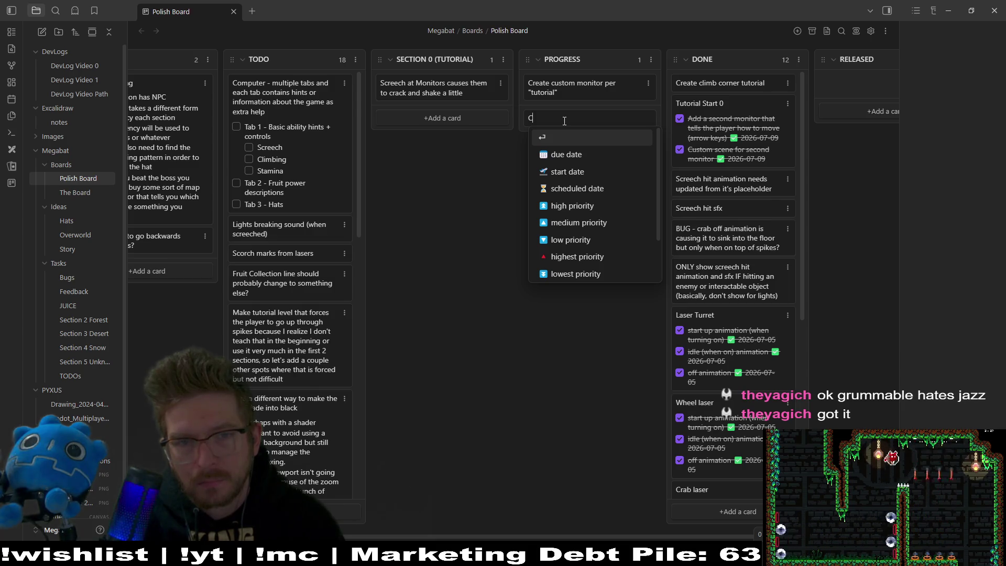
text( back to level)
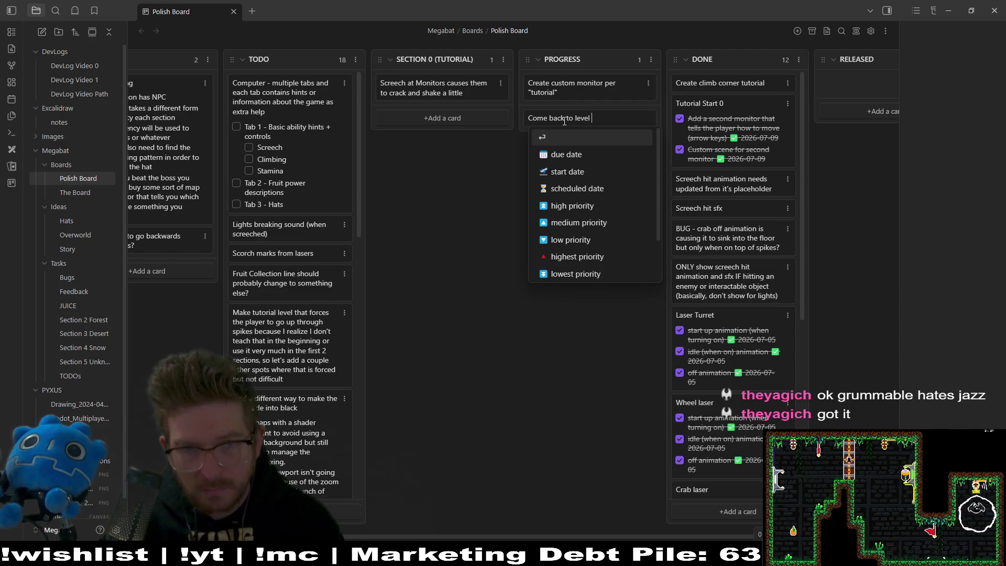
key(BackSpace)
key(BackSpace)
key(BackSpace)
text("Tutorial_Climb)
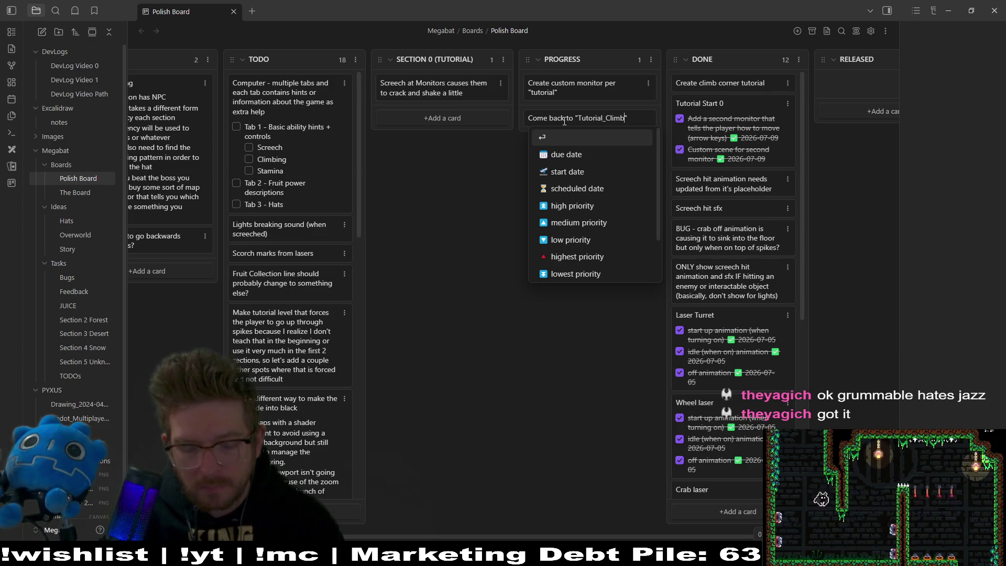
text(_02)
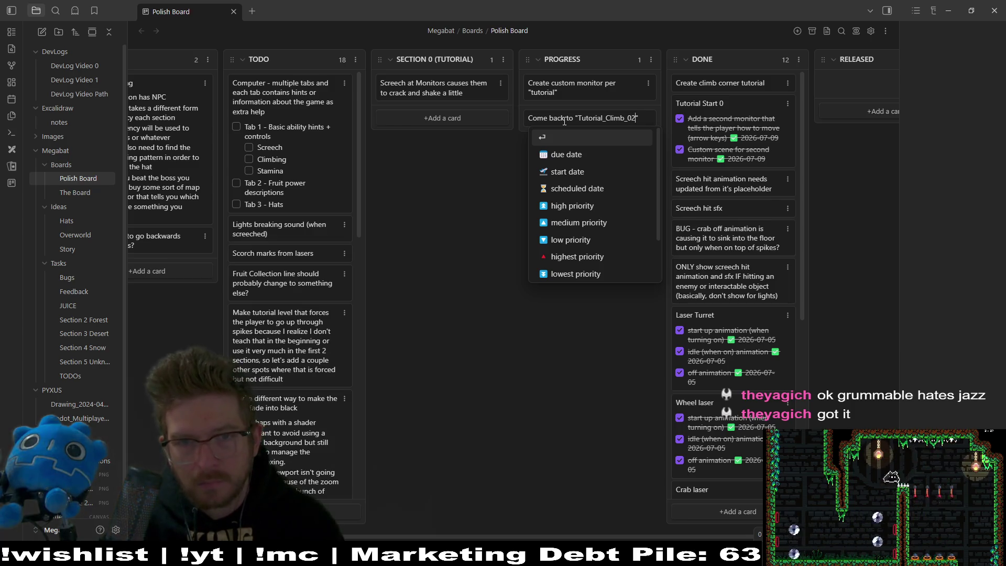
text(" -)
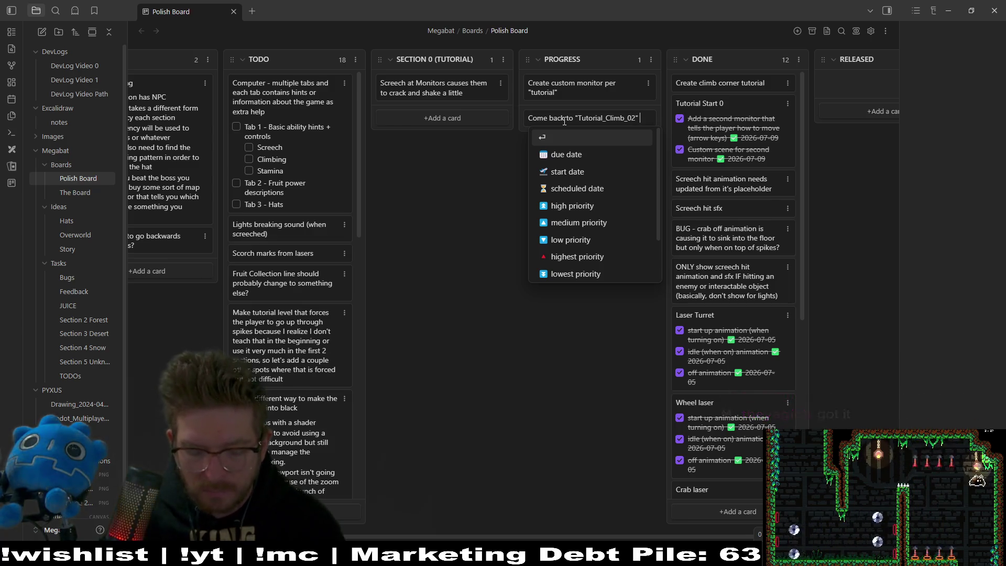
text( may w)
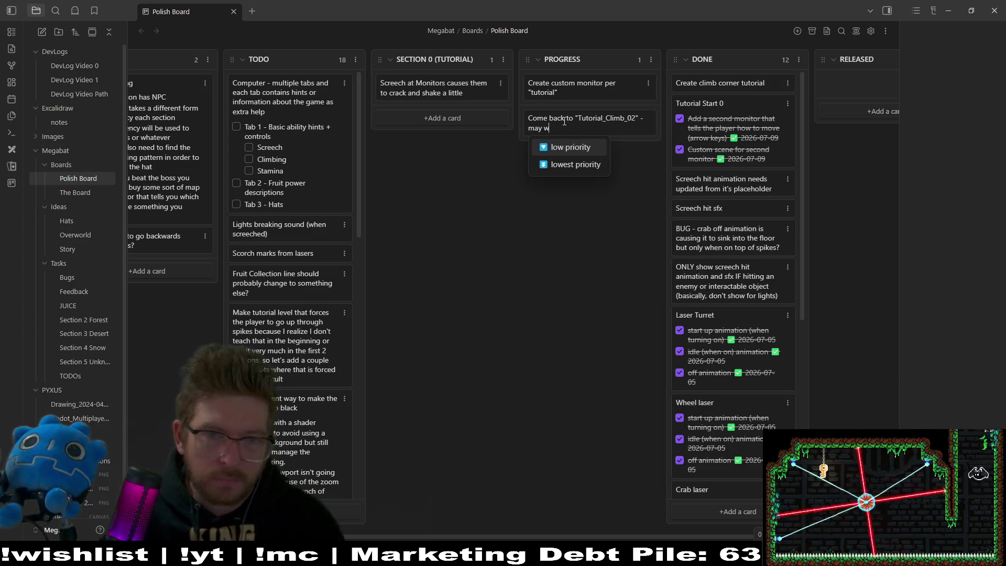
text(ant to update this one)
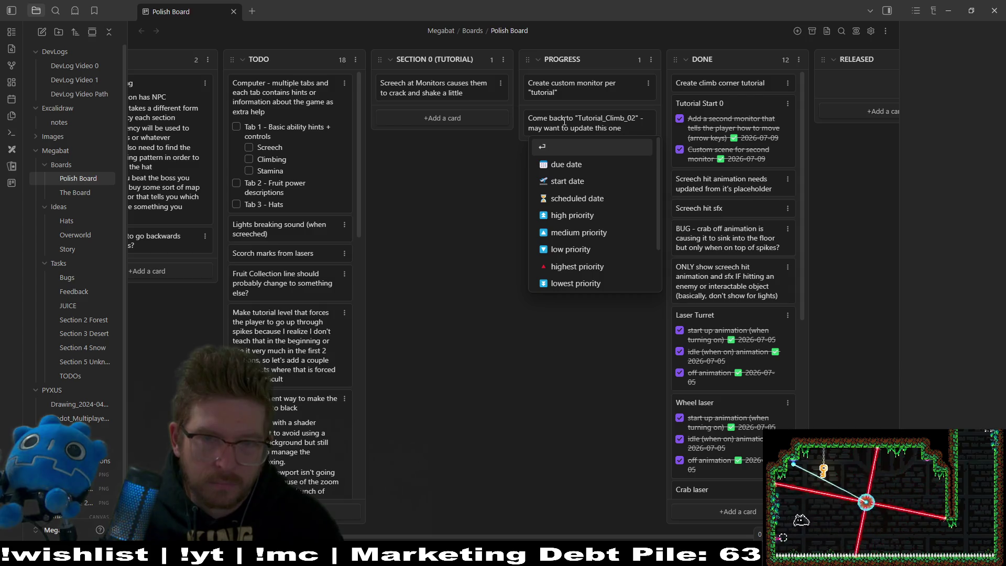
text( to focus on teaching stamina)
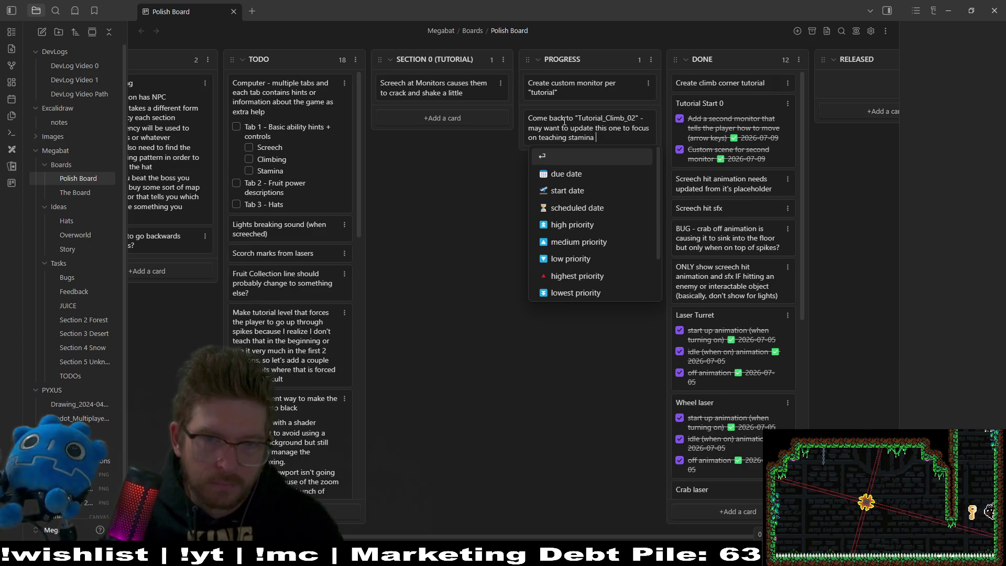
text( rather than)
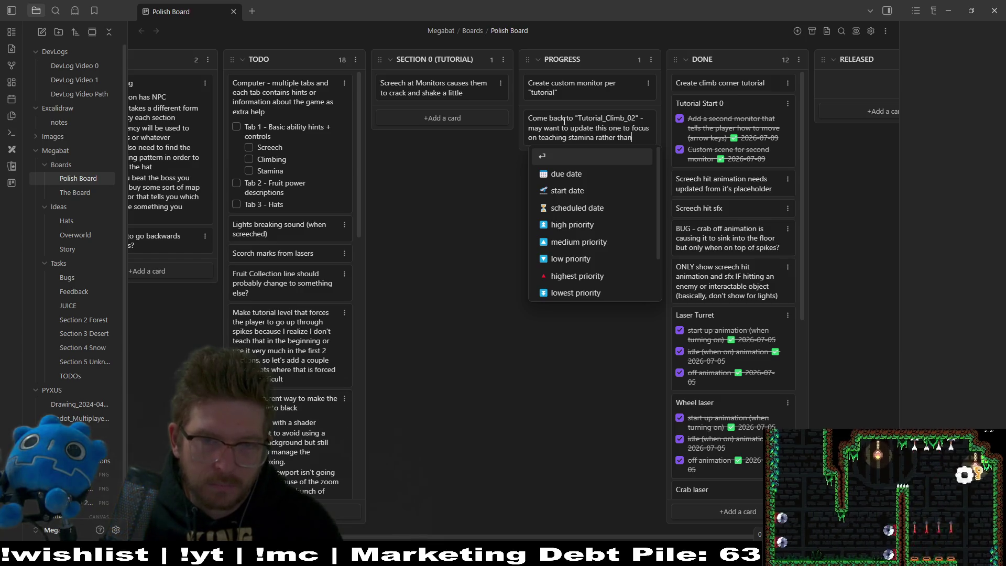
key(BackSpace)
key(BackSpace)
key(BackSpace)
key(BackSpace)
key(BackSpace)
key(BackSpace)
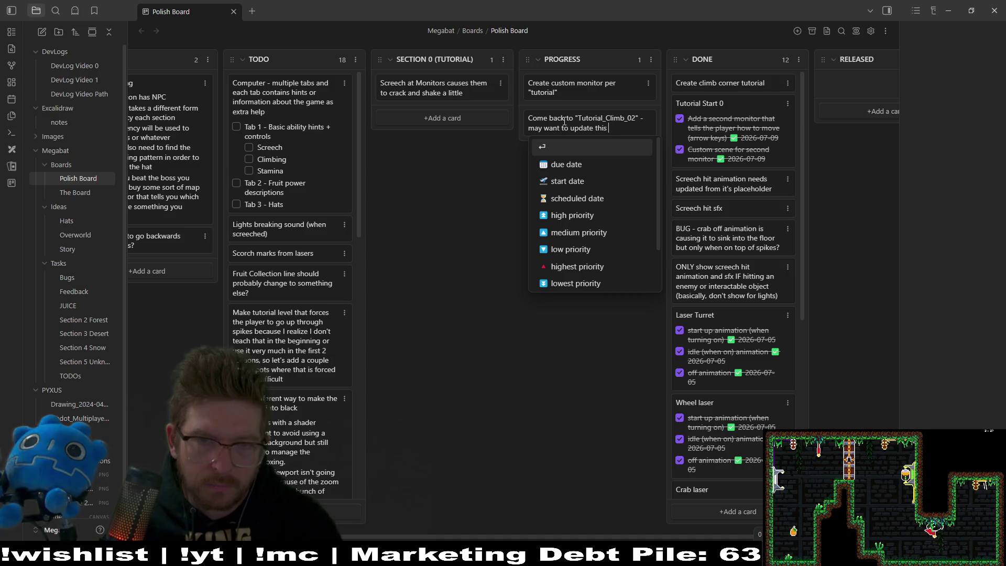
text(one)
key(Return)
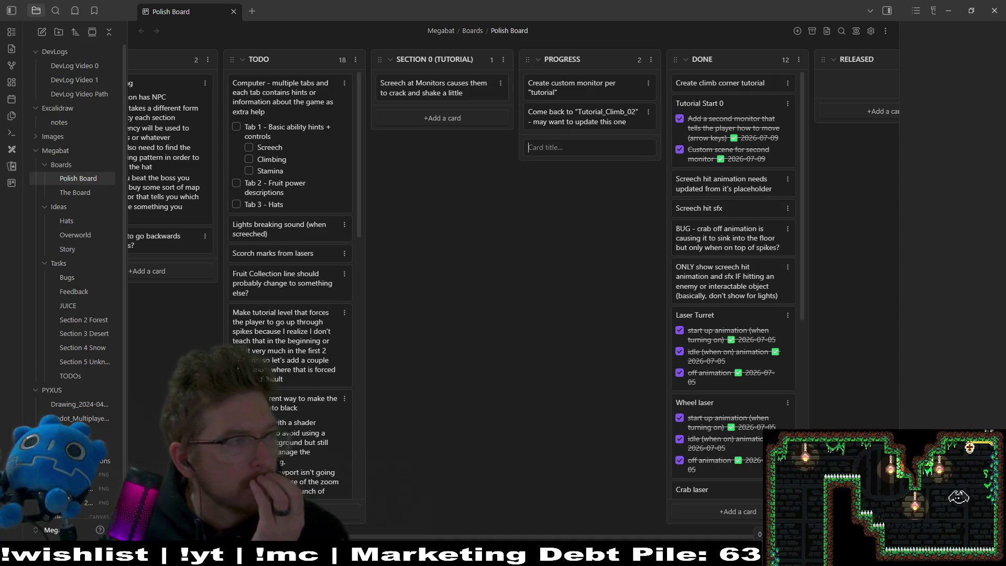
key(alt+Tab)
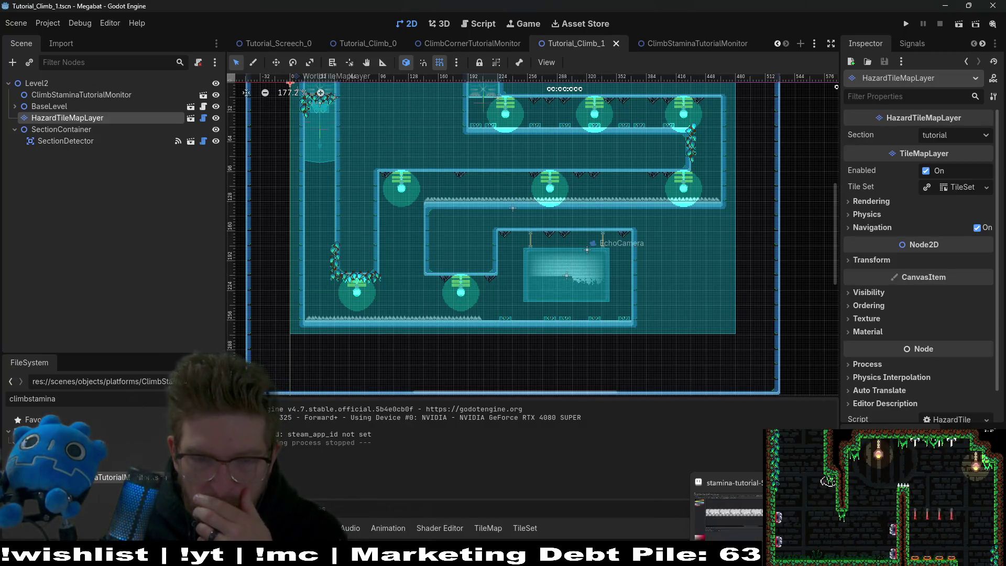
- Filter the FileSystem dock for 'tutorial_cl' and locate Tutorial_Climb_1.tscn in section_0
double_click(76, 404)
text(tutoria)
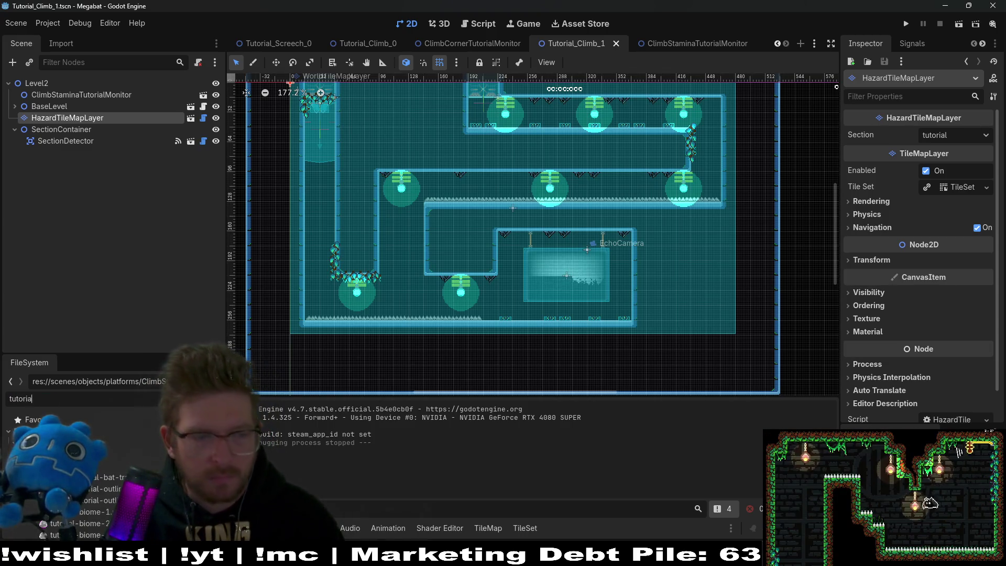
text(l_climb)
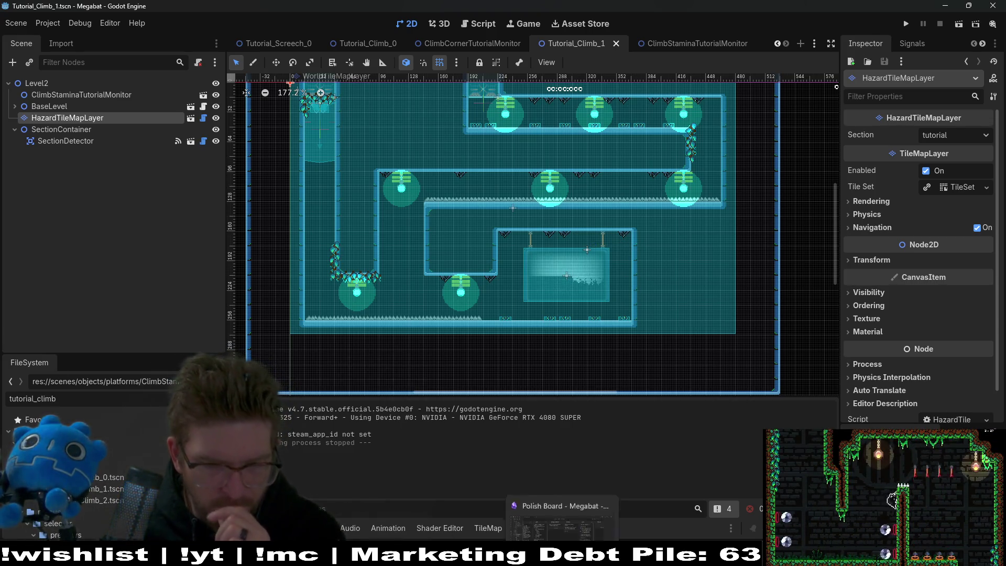
click(102, 488)
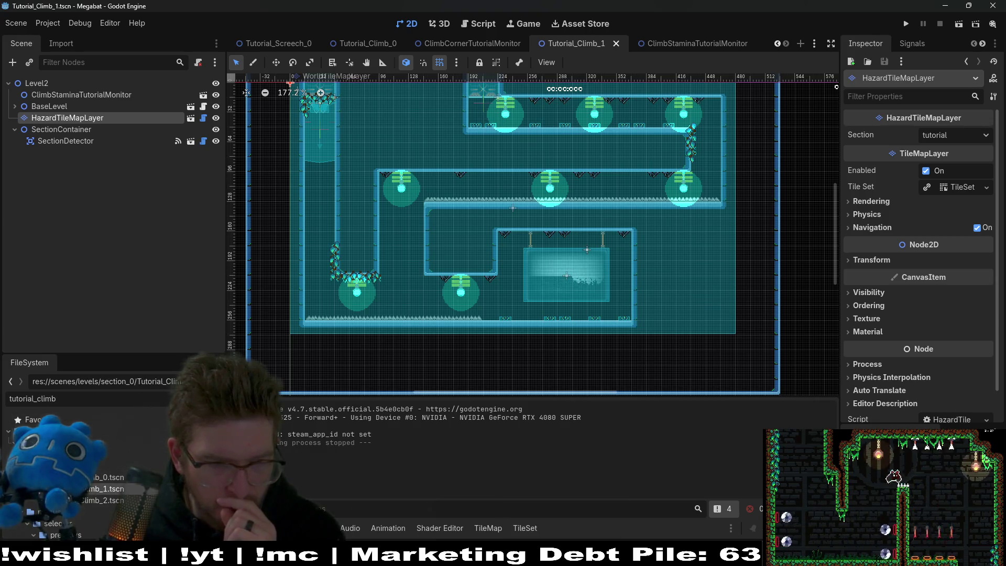
click(168, 398)
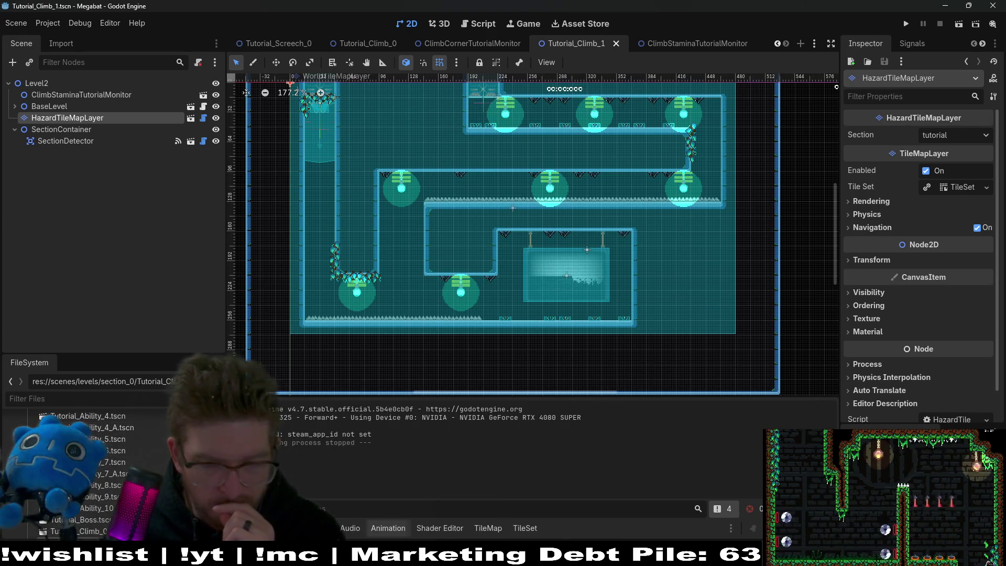
- Bring the Obsidian Polish Board back to the front from the taskbar
mouse_move(562, 557)
mouse_move(608, 556)
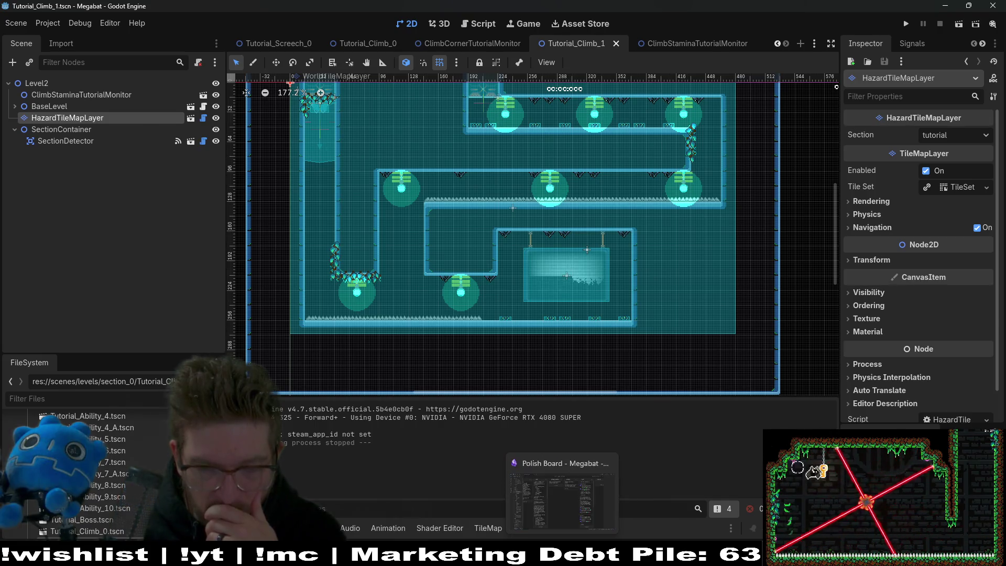
click(505, 556)
- Change the card's level from Tutorial_Climb_02 to Tutorial_Climb_1, then switch to Aseprite
click(641, 113)
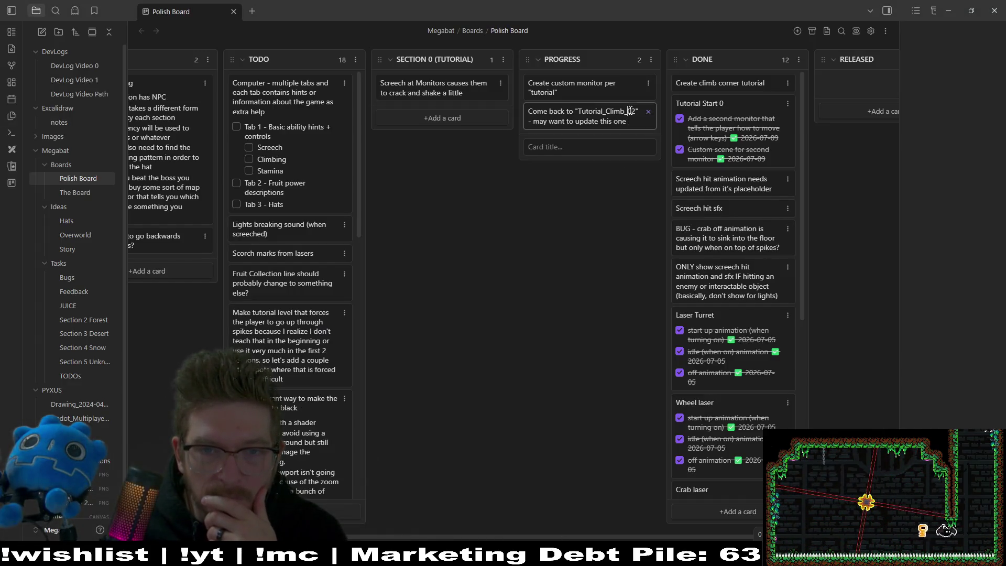
key(BackSpace)
key(BackSpace)
text(1)
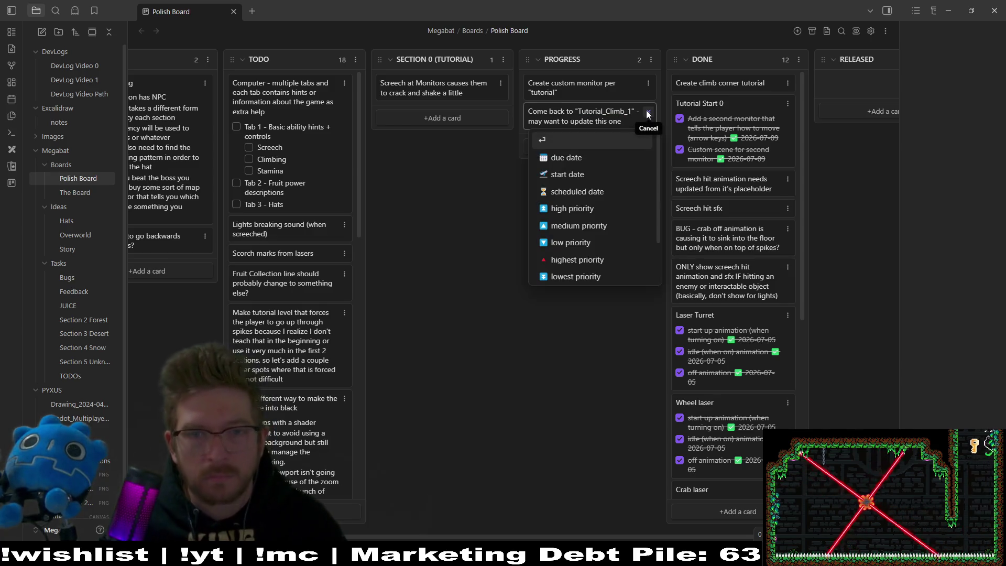
key(Return)
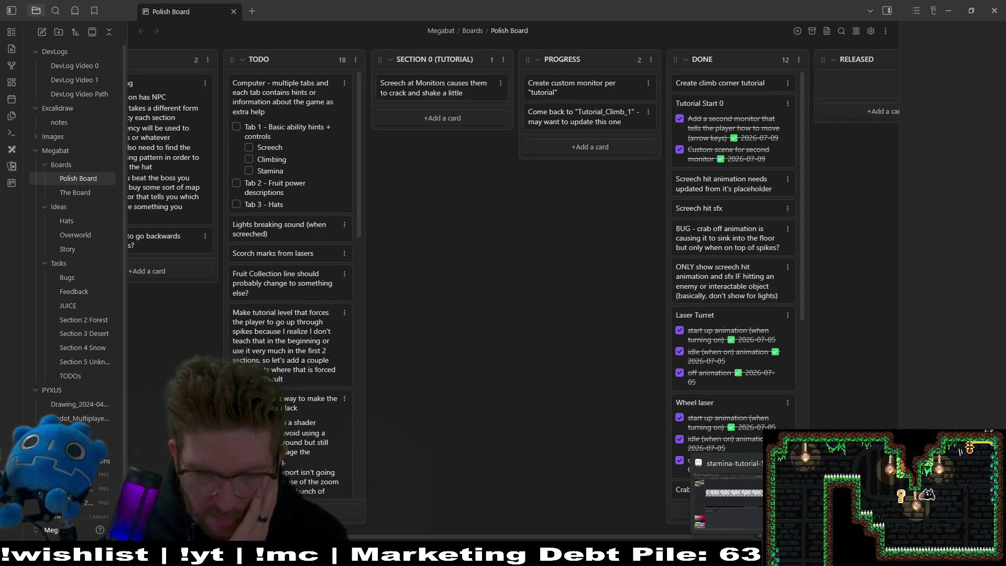
key(alt+Tab)
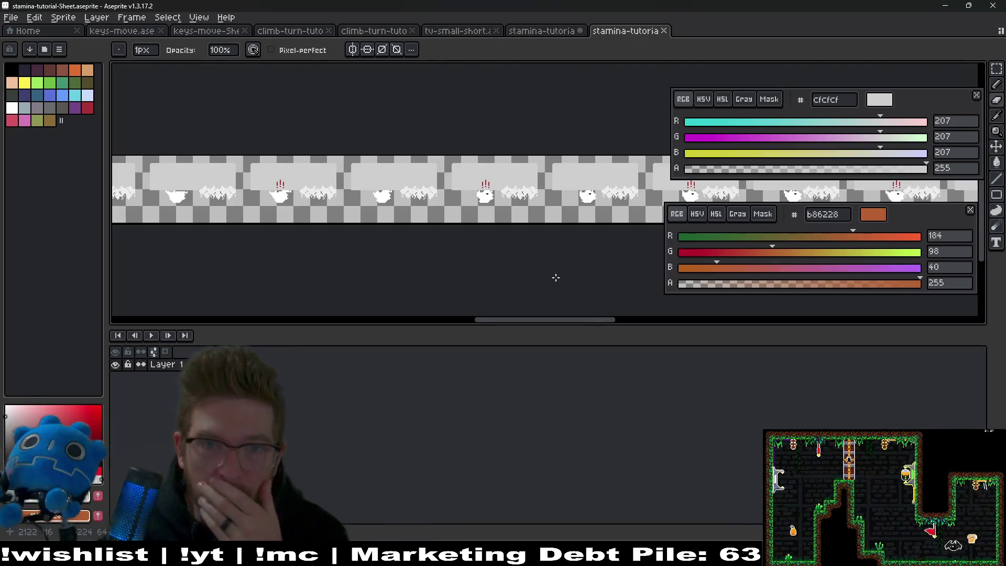
- View the stamina-tutorial.aseprite timeline, then switch back to Godot
click(535, 35)
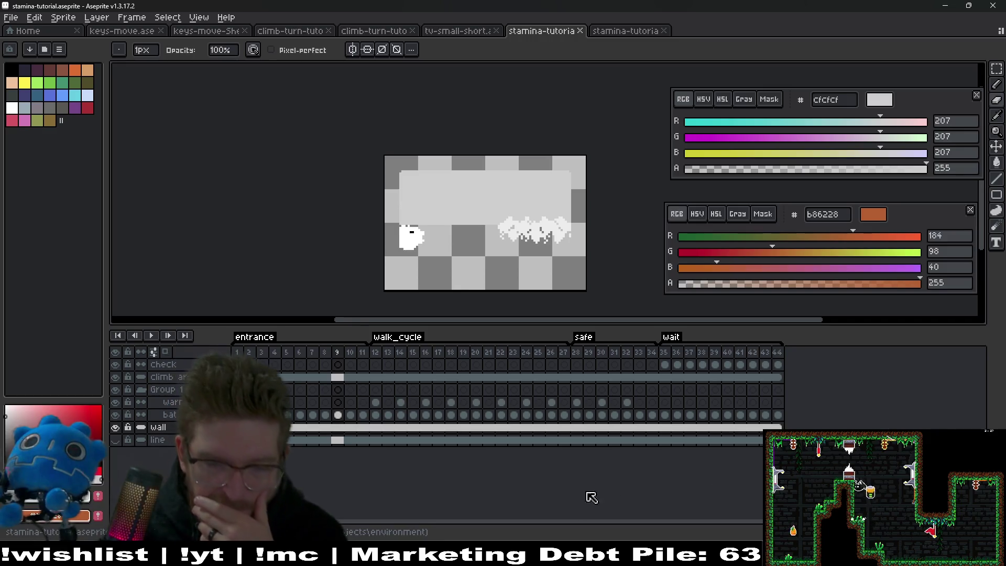
key(alt+Tab)
key(alt+Tab)
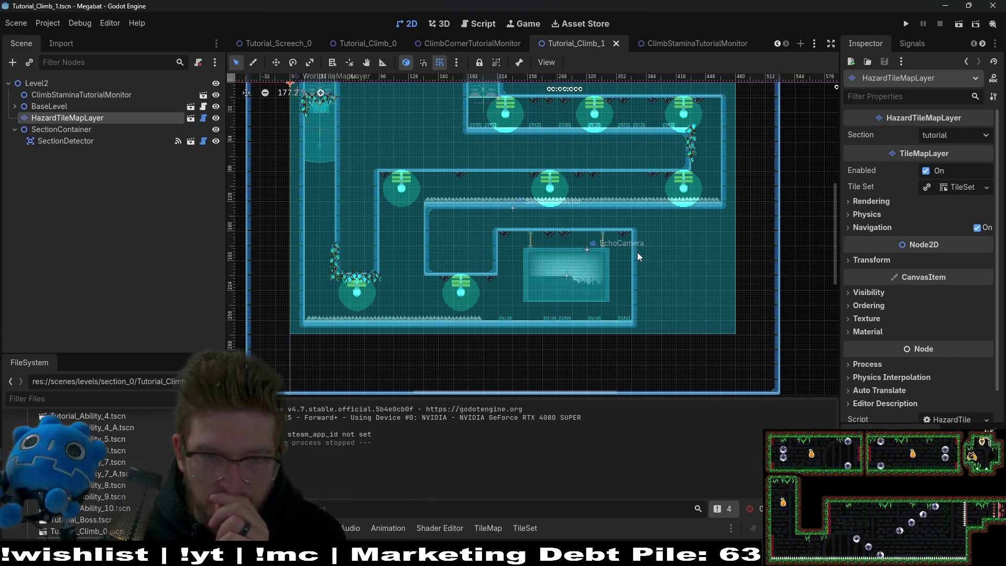
- Switch from Godot back to the Obsidian Polish Board
key(alt+Tab)
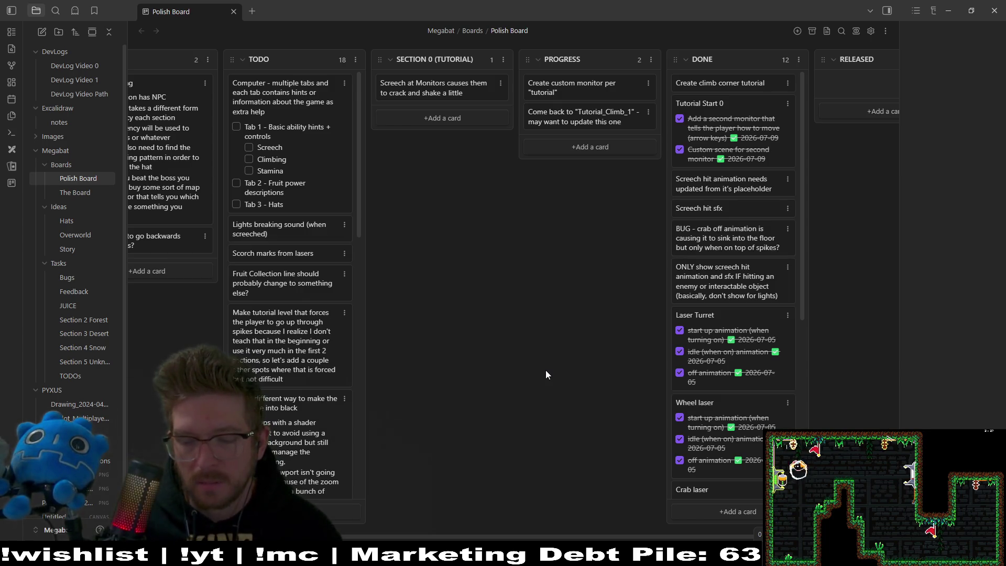
- Write a PROGRESS card 'Stamina Refresh Display', cutting out its note about the stamina bar refilling at climb areas
click(597, 147)
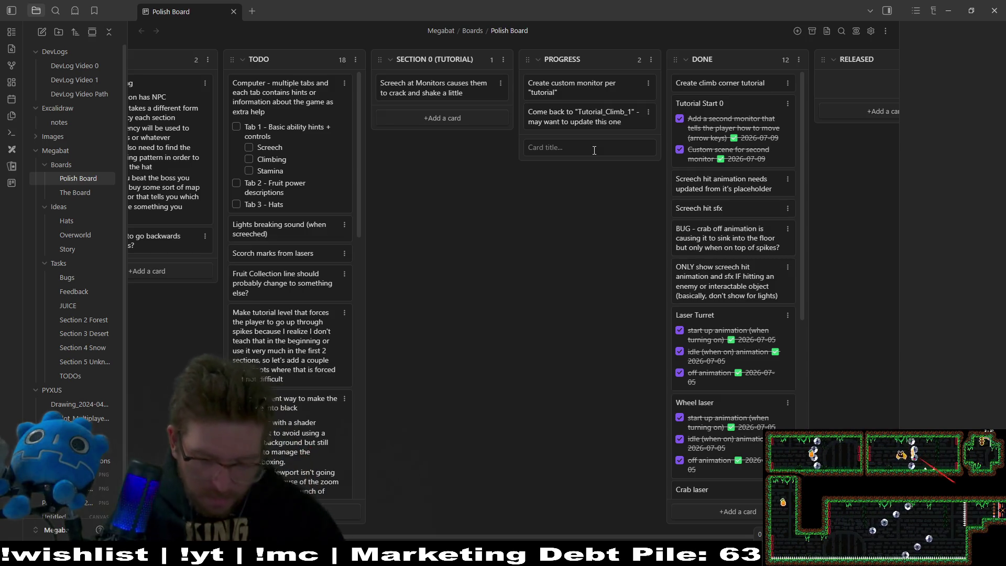
text(Stamina )
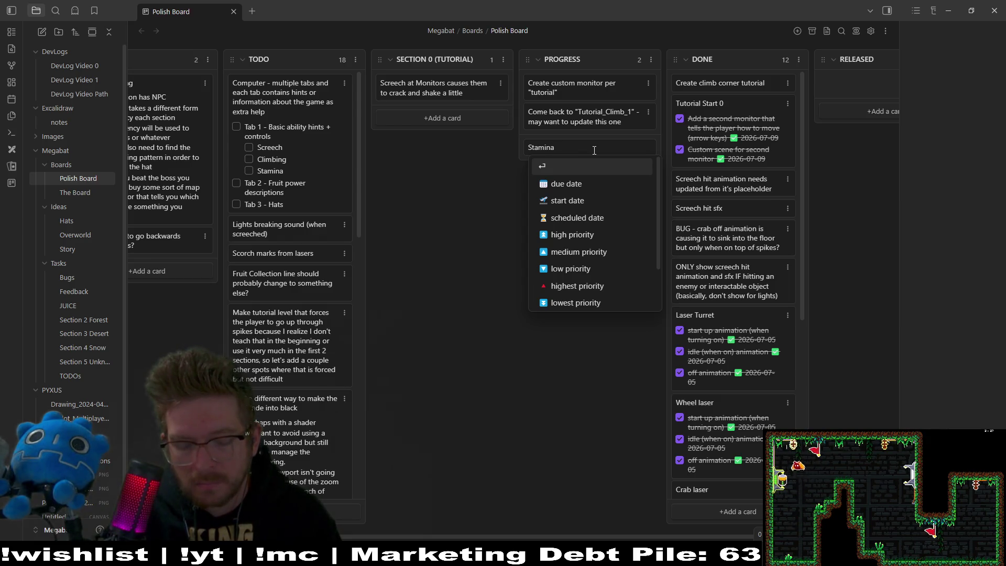
text(refresh)
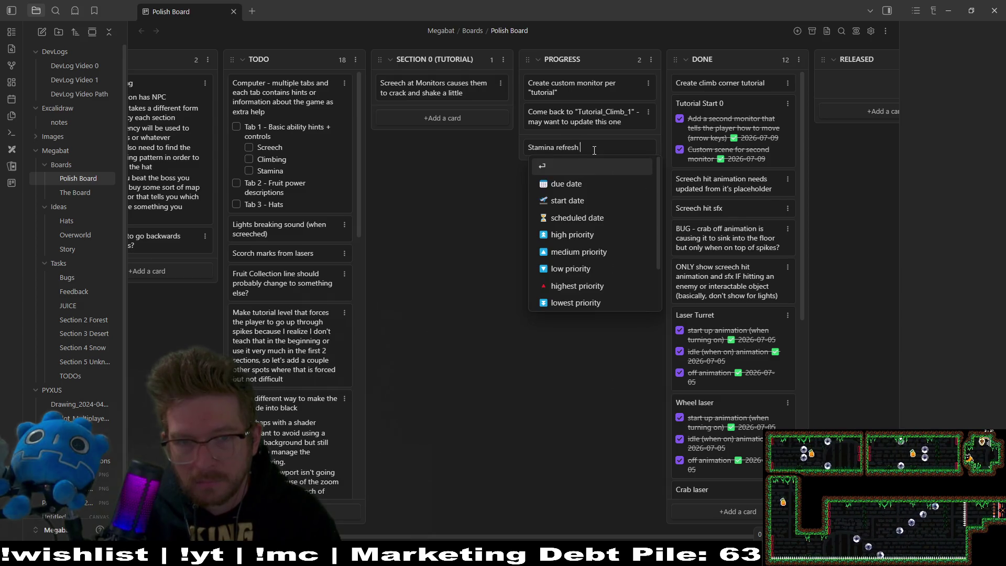
key(BackSpace)
key(BackSpace)
key(BackSpace)
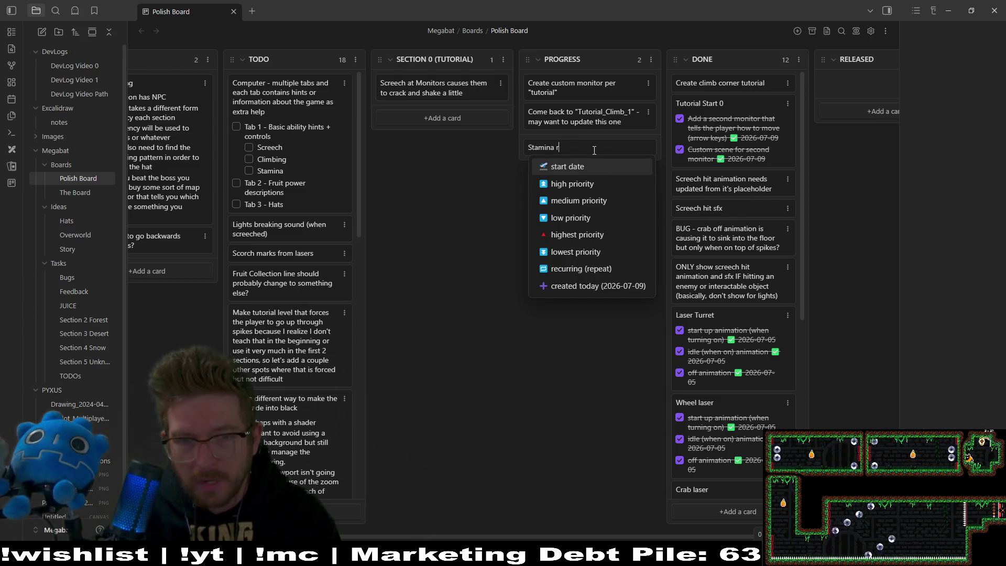
text(Refresh)
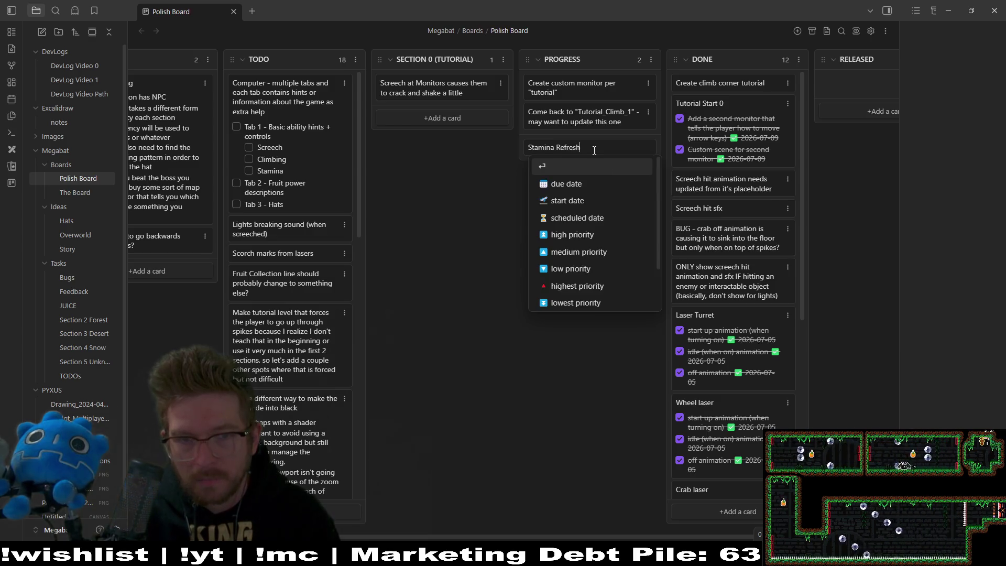
text( Display)
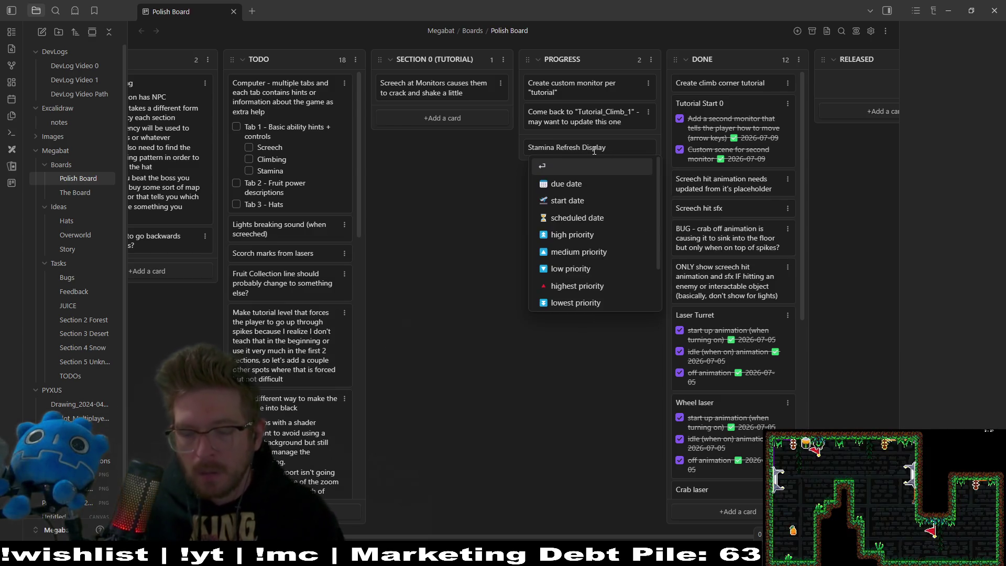
text( - show the stamina bar filling)
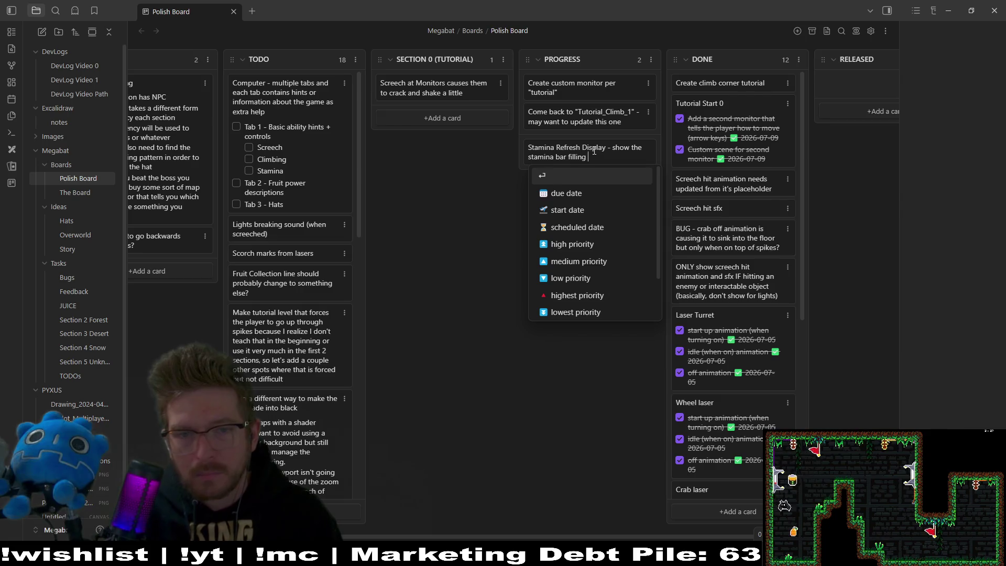
text( back up on)
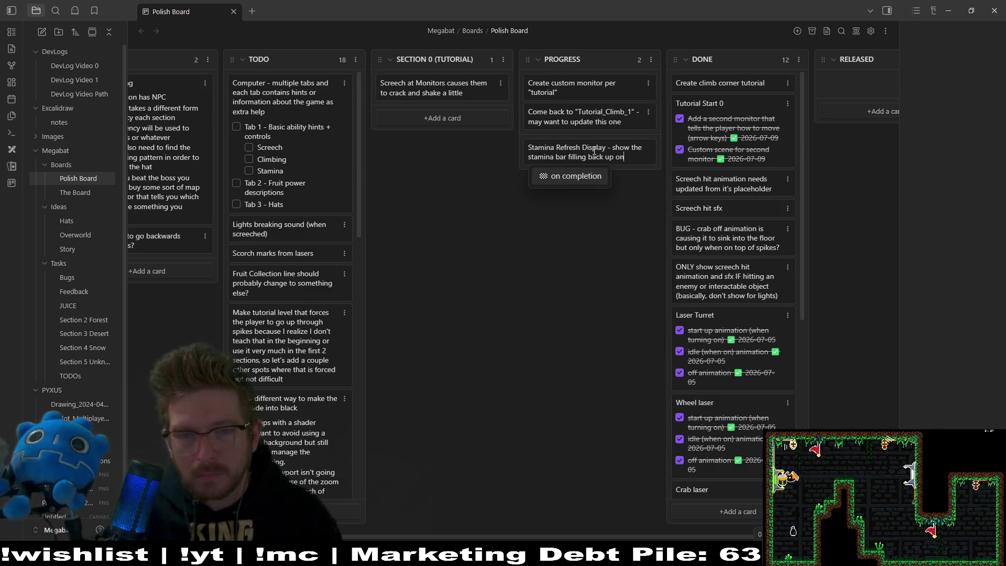
text(ce you touc)
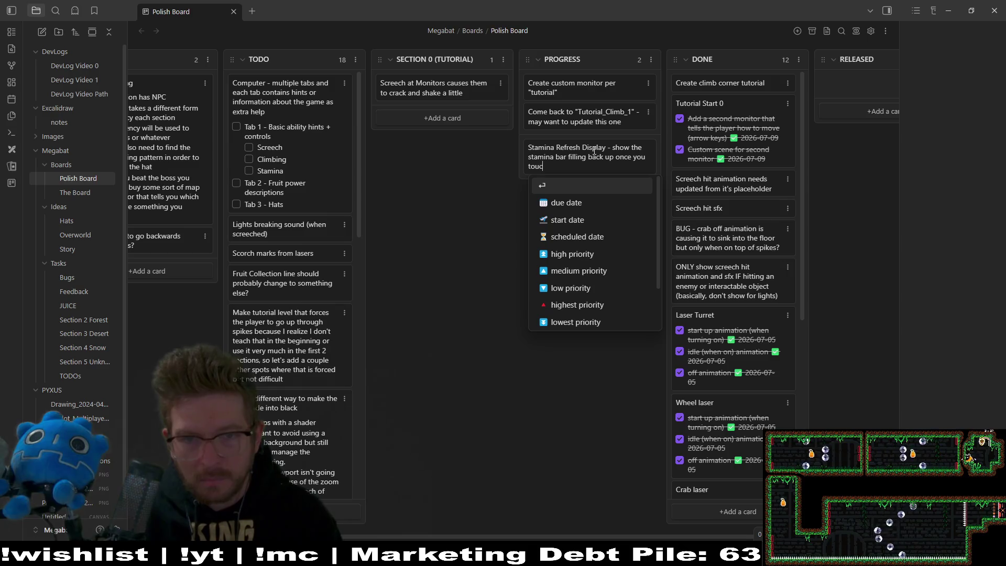
text(h the ground)
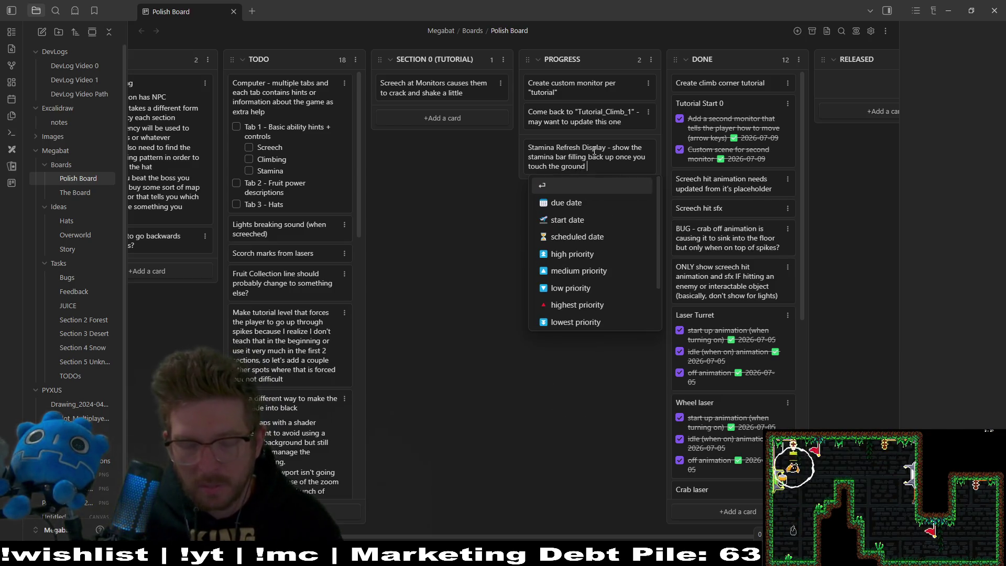
text(or)
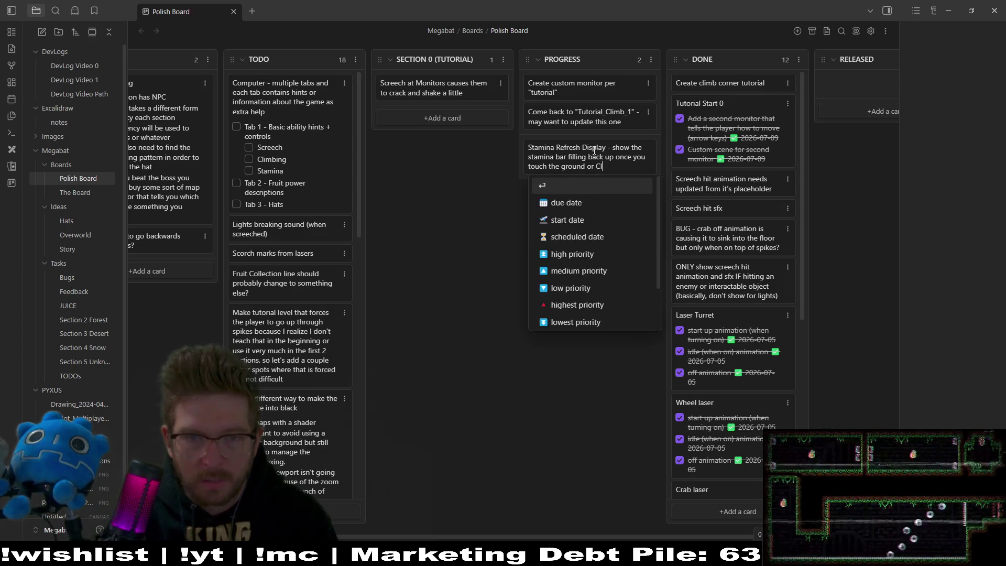
text(Cli)
key(BackSpace)
key(BackSpace)
key(BackSpace)
text(climb area)
key(shift+Up)
key(shift+Up)
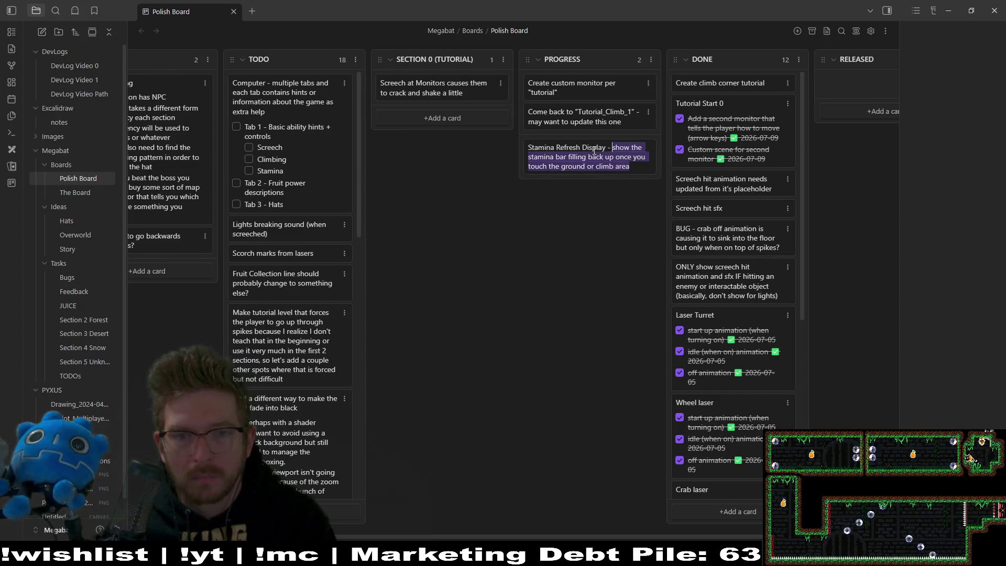
key(ctrl+x)
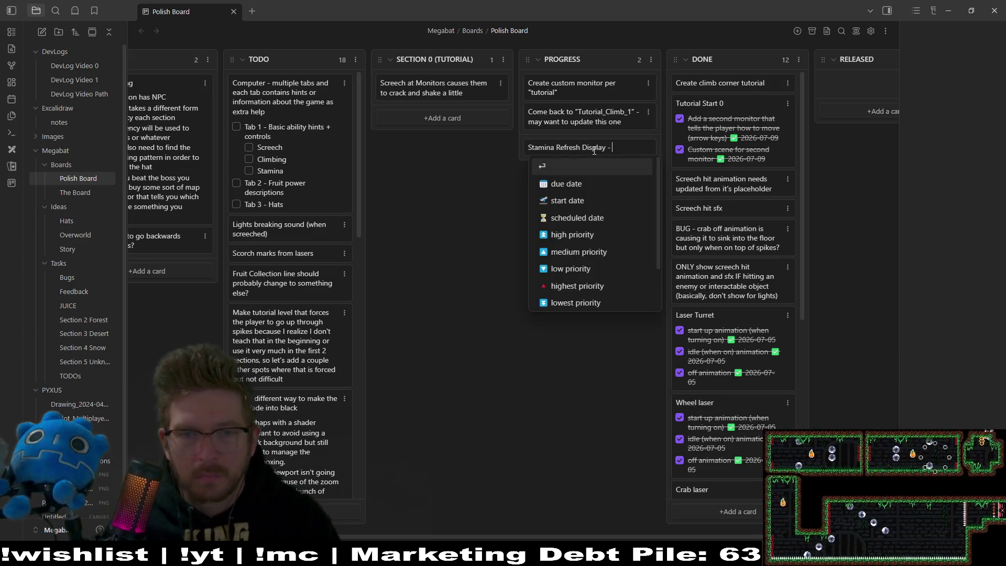
- Drop the title's dash and paste the stamina bar note back as a checklist item
key(BackSpace)
key(BackSpace)
key(shift+Return)
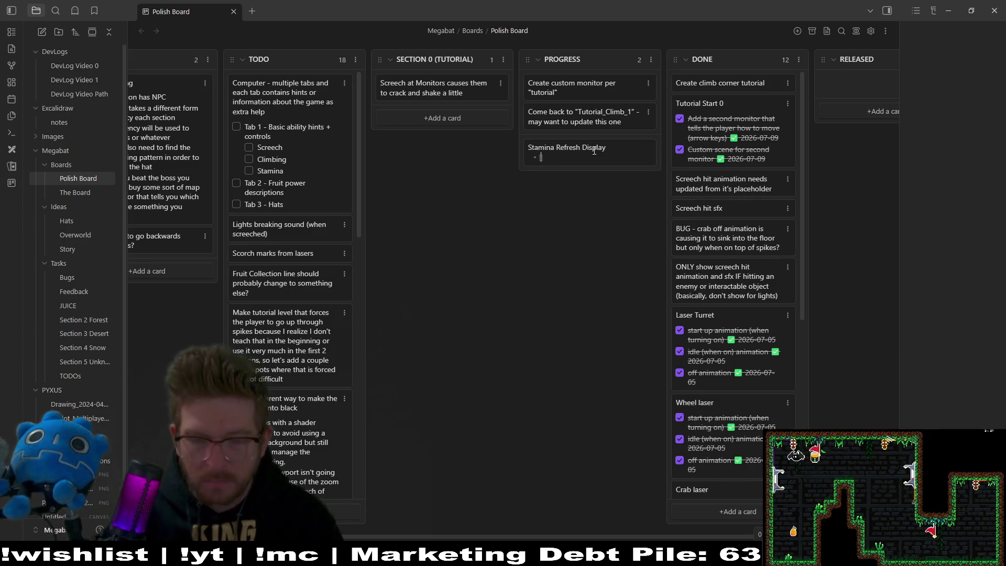
text([ ])
key(ctrl+v)
key(Return)
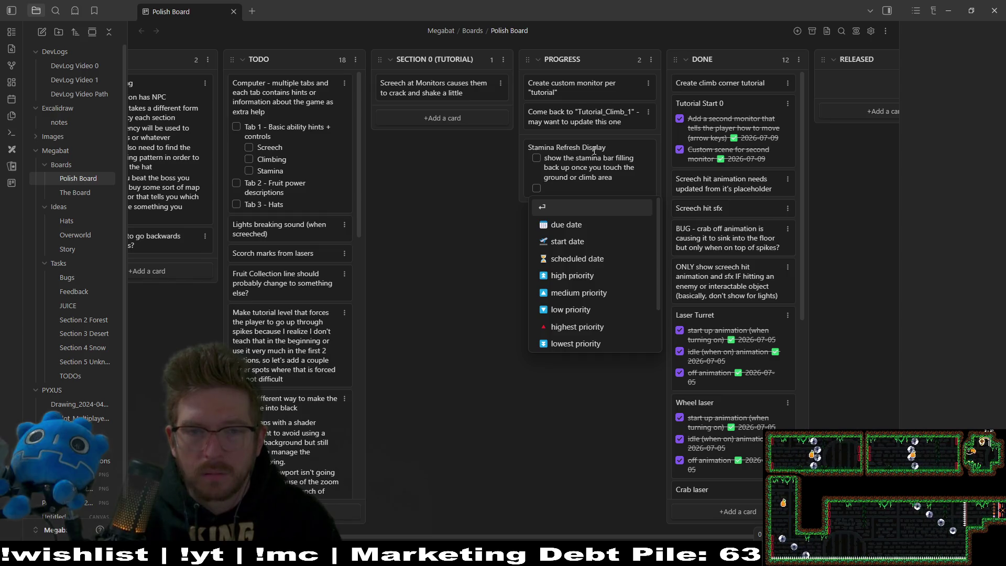
- Add the checklist item 'sfx for stamina refill - hopefully that doesn't get annoying'
text(s)
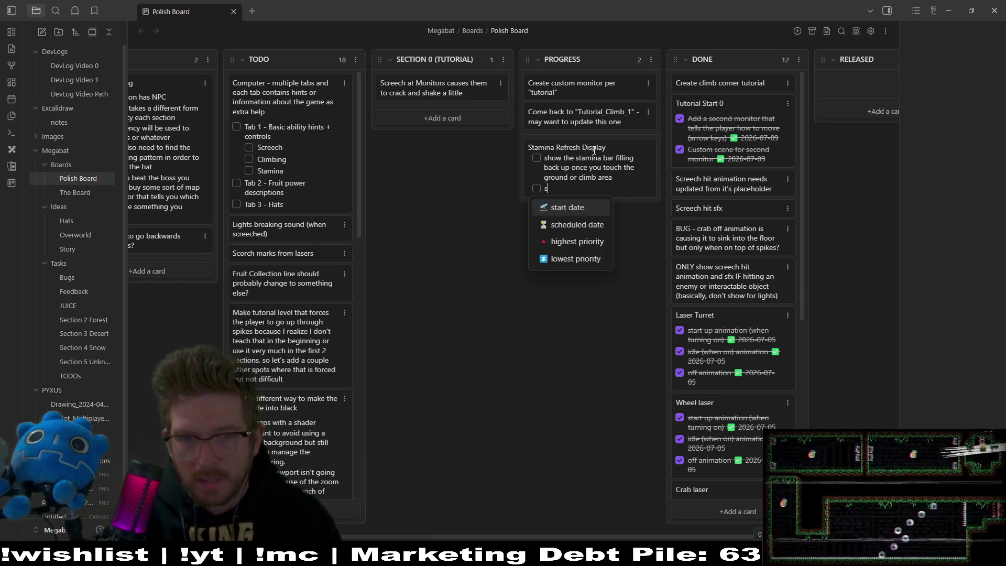
text(fx for )
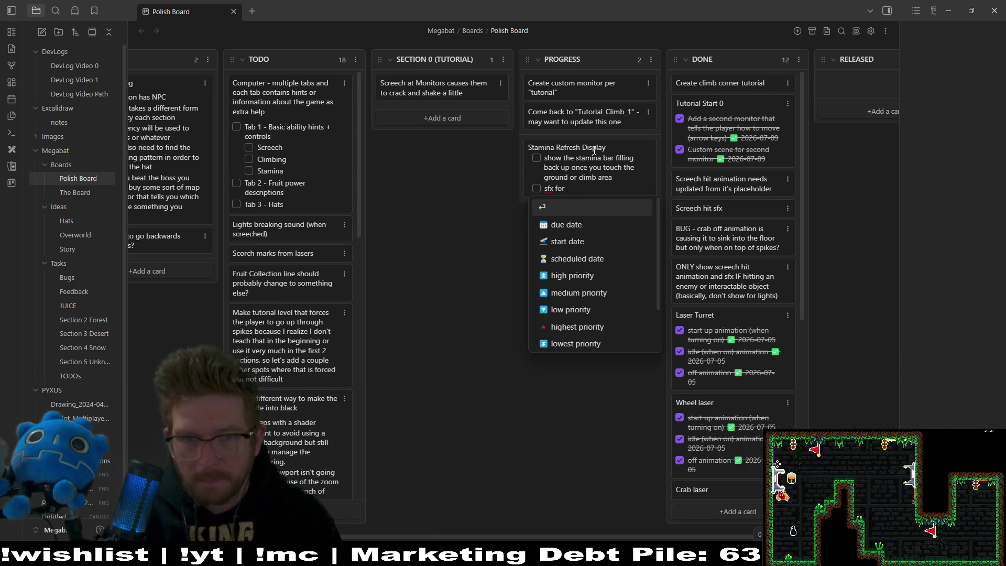
text(stamina refill)
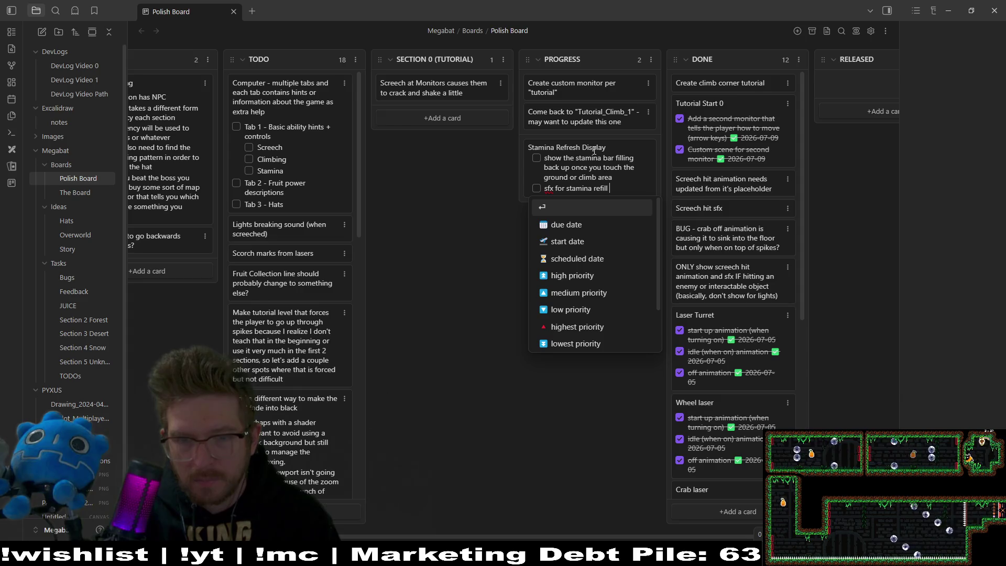
text(- hopefully )
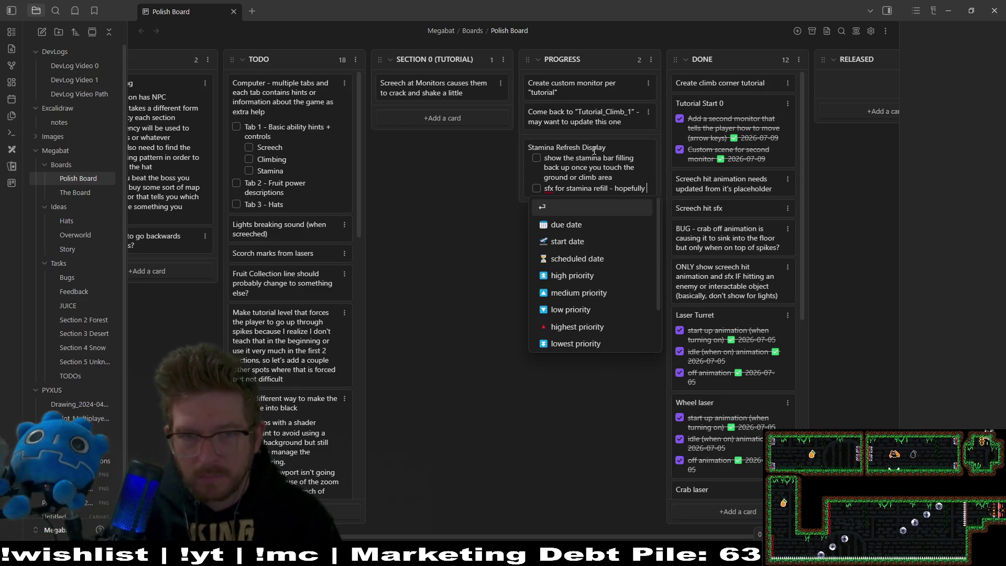
text(that)
text(doesn't get annoyin)
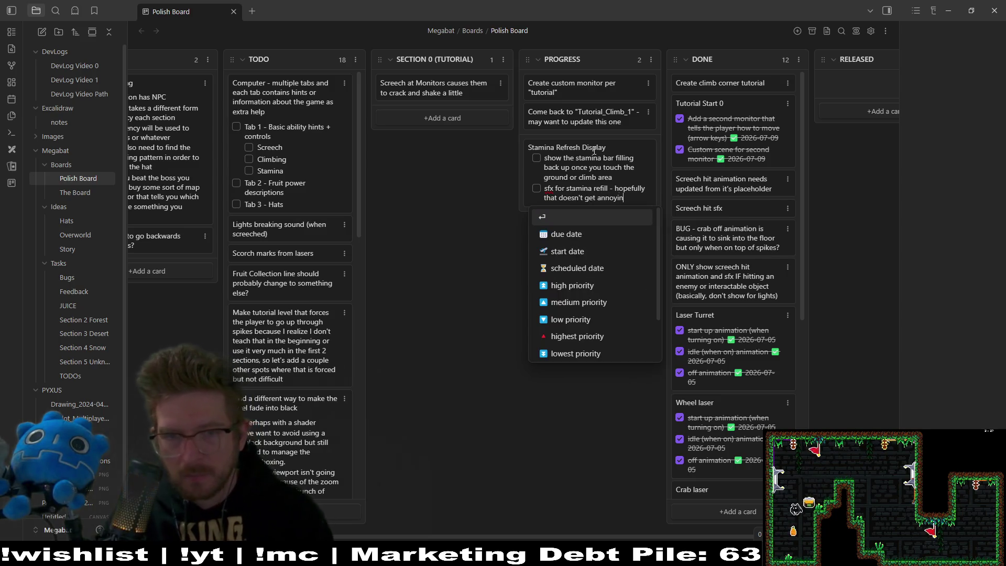
text(g)
key(Return)
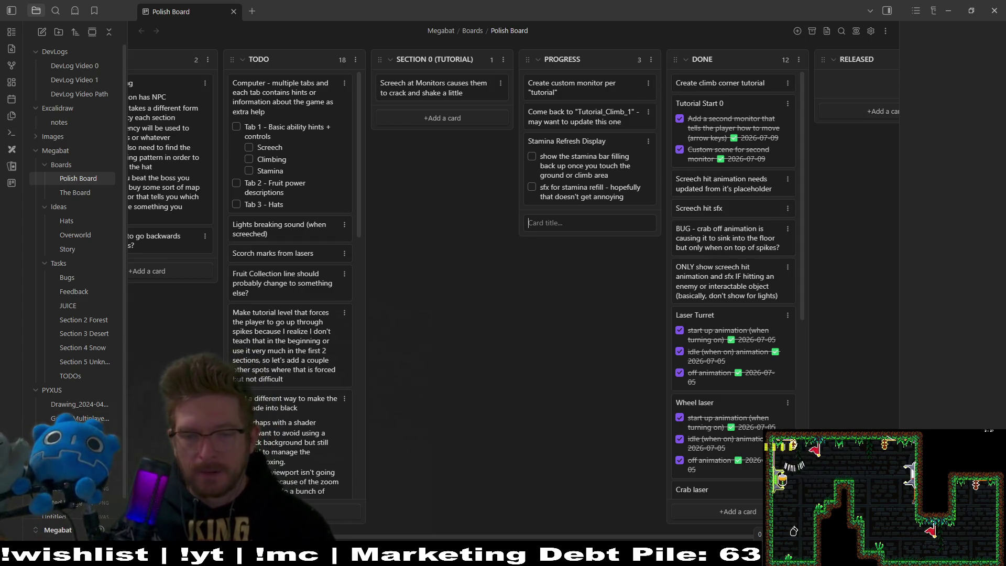
key(alt+Tab)
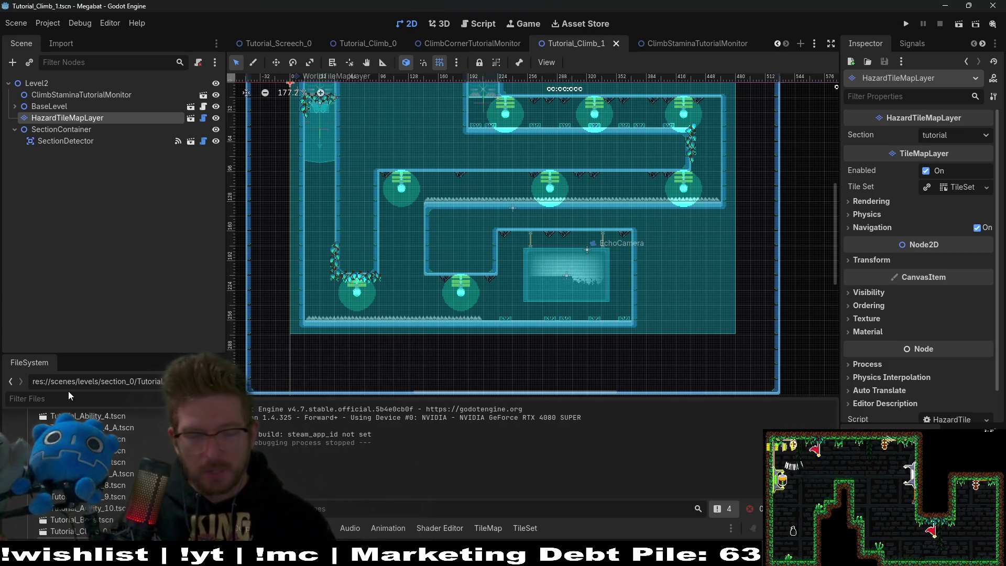
- Filter files on 'monitor', review the levels still owning Monitor.tscn, and cancel its deletion
text(monitor)
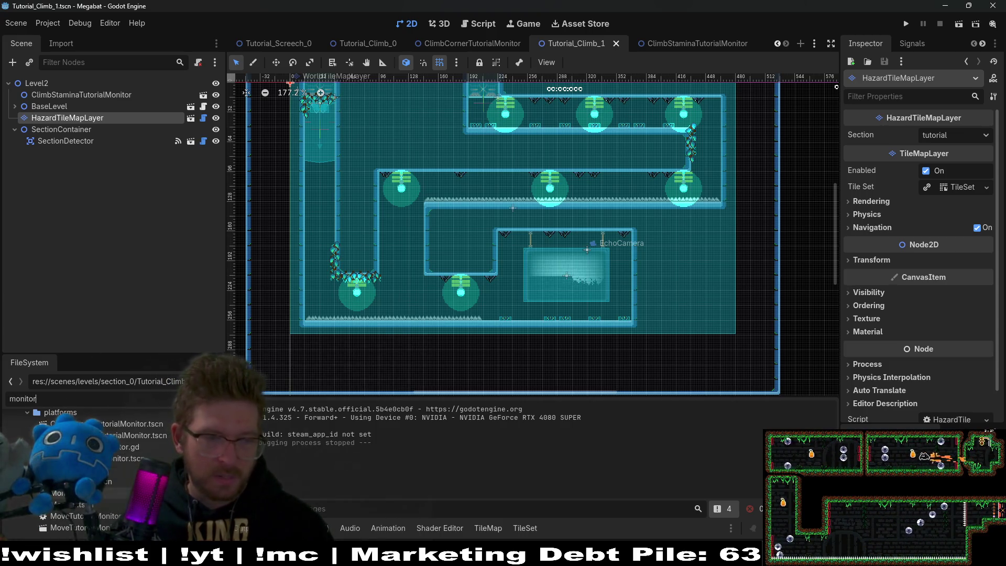
key(Delete)
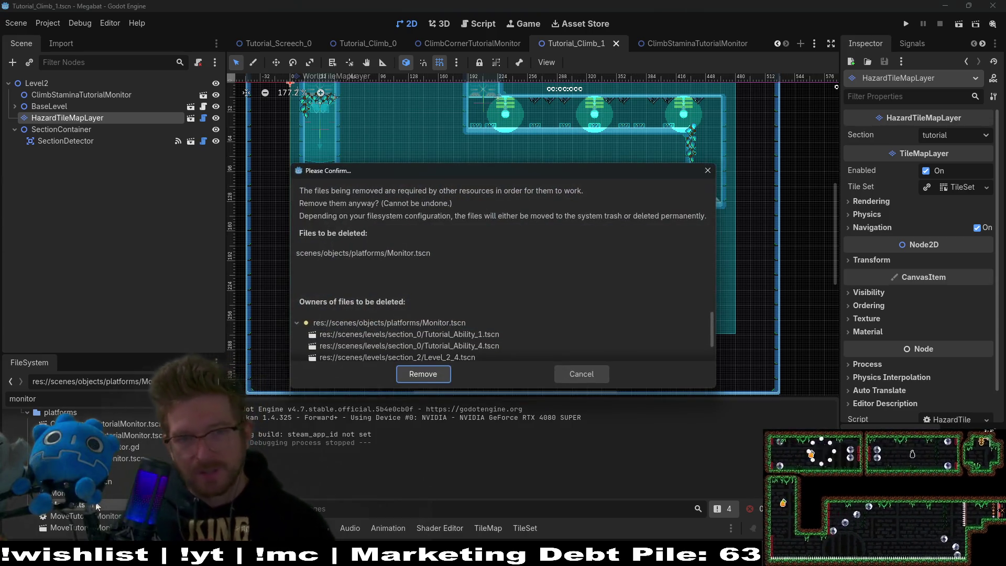
scroll(544, 339, down, 1)
scroll(543, 339, up, 2)
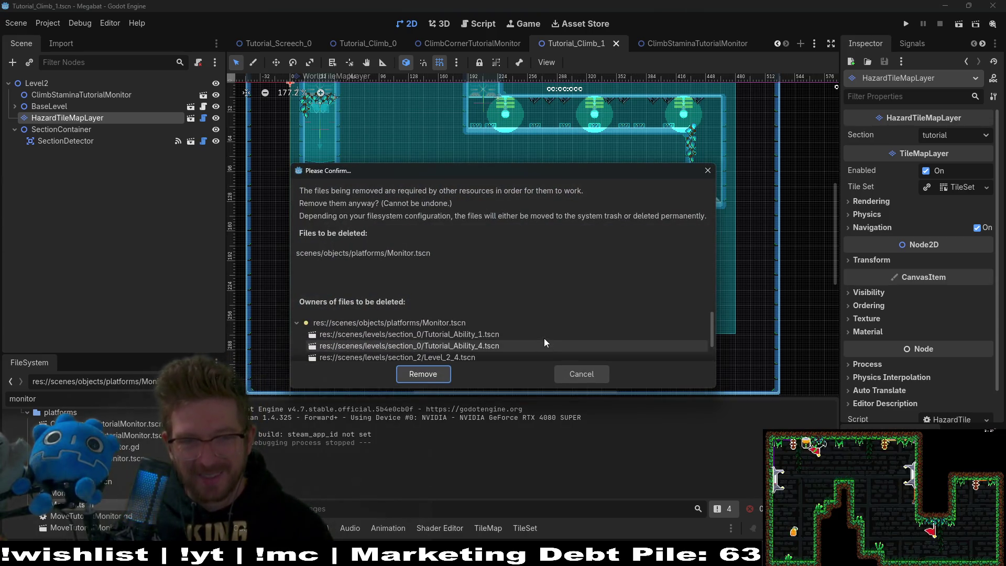
scroll(543, 342, down, 1)
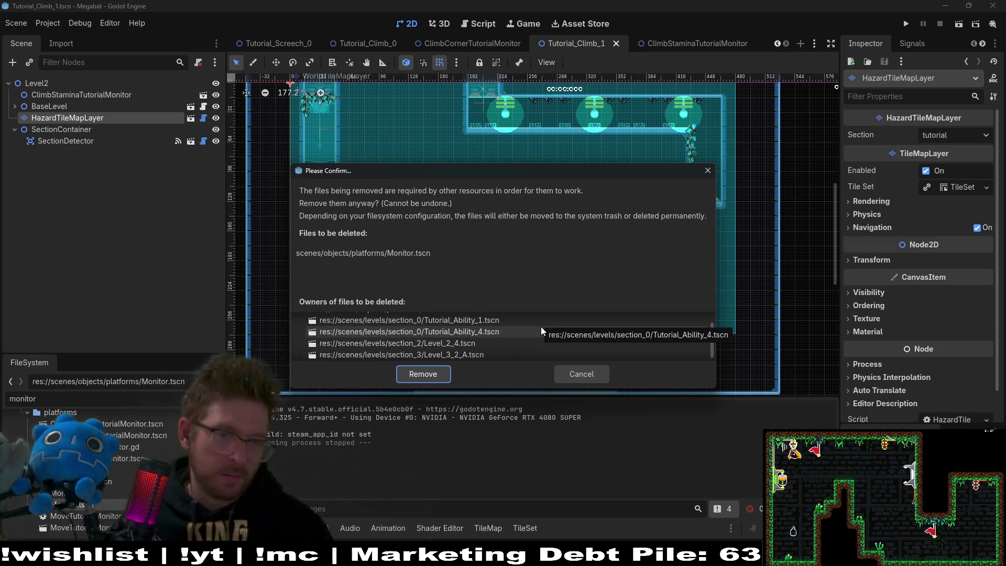
key(Escape)
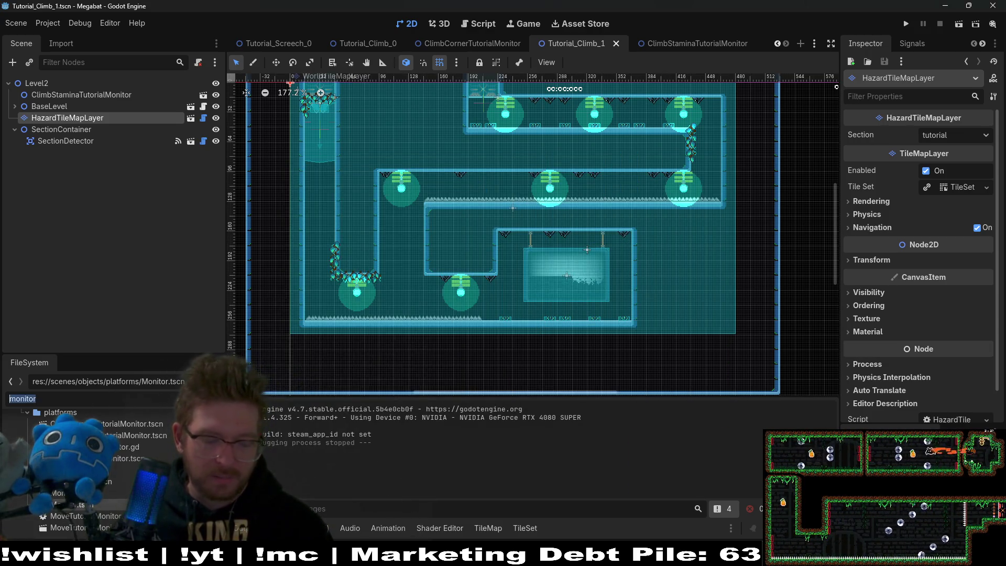
text(tutorial_ability)
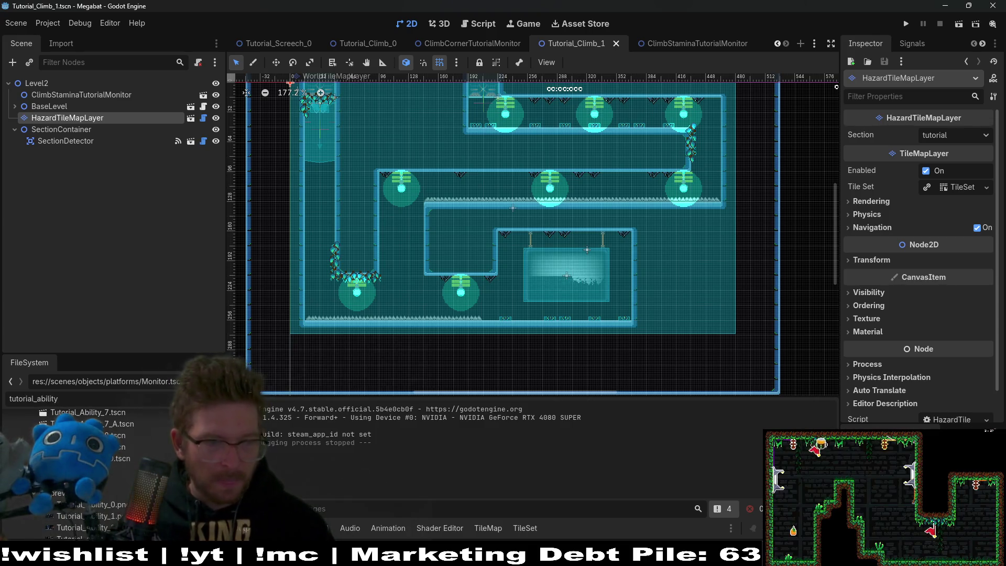
text(_1)
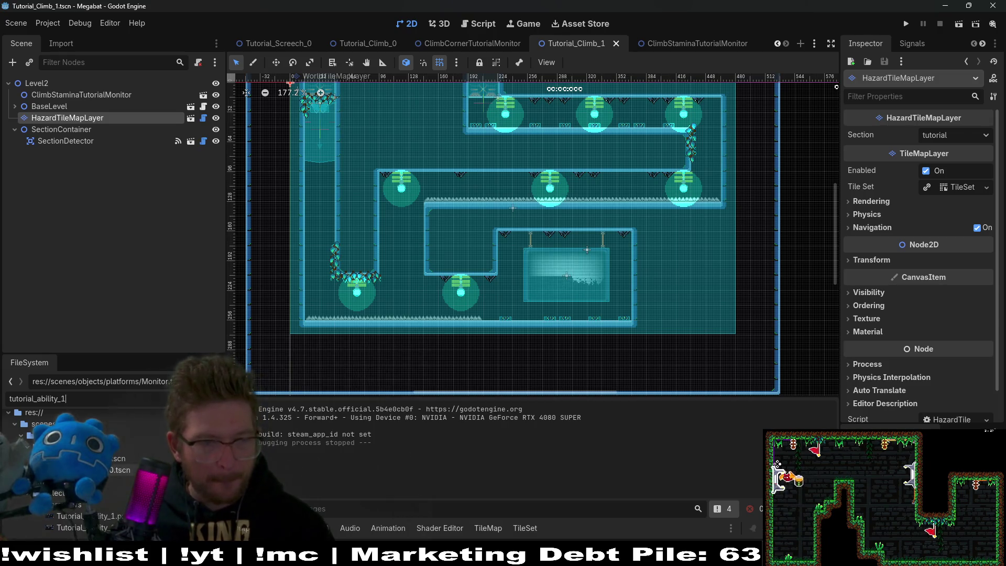
- Open the Tutorial_Ability_1 scene, then refilter and open Tutorial_Ability_0
click(117, 461)
double_click(117, 461)
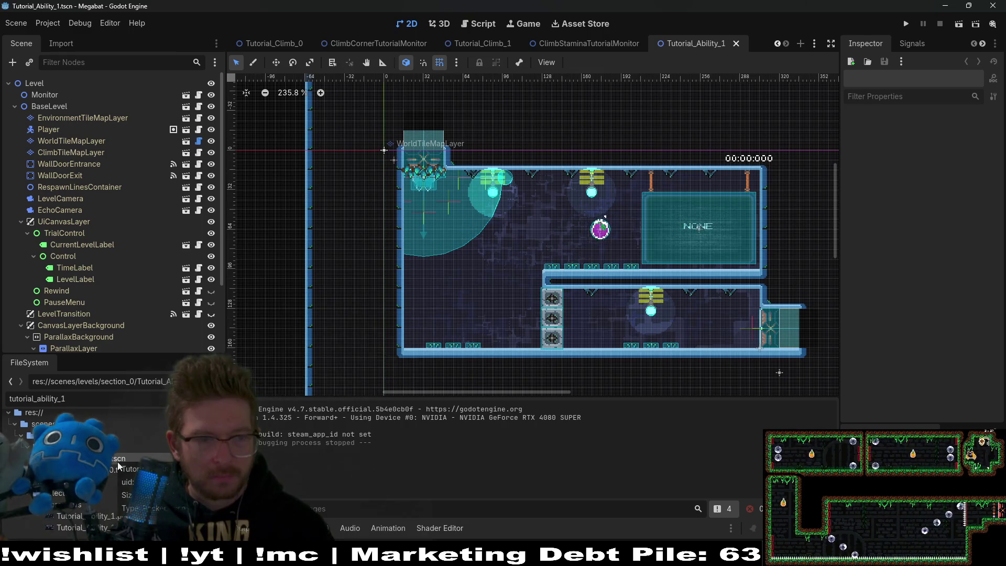
key(BackSpace)
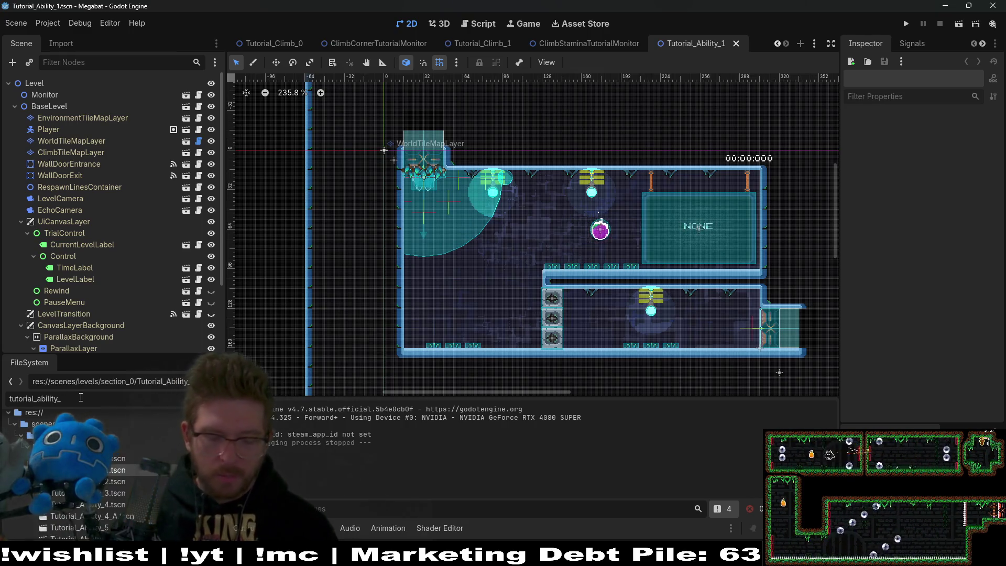
text(0)
double_click(124, 479)
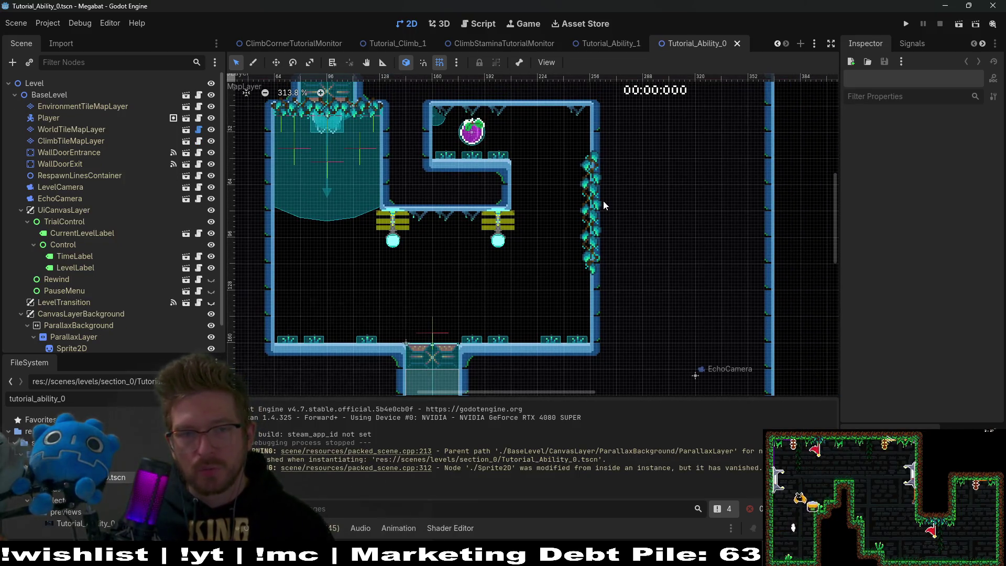
scroll(589, 268, down, 3)
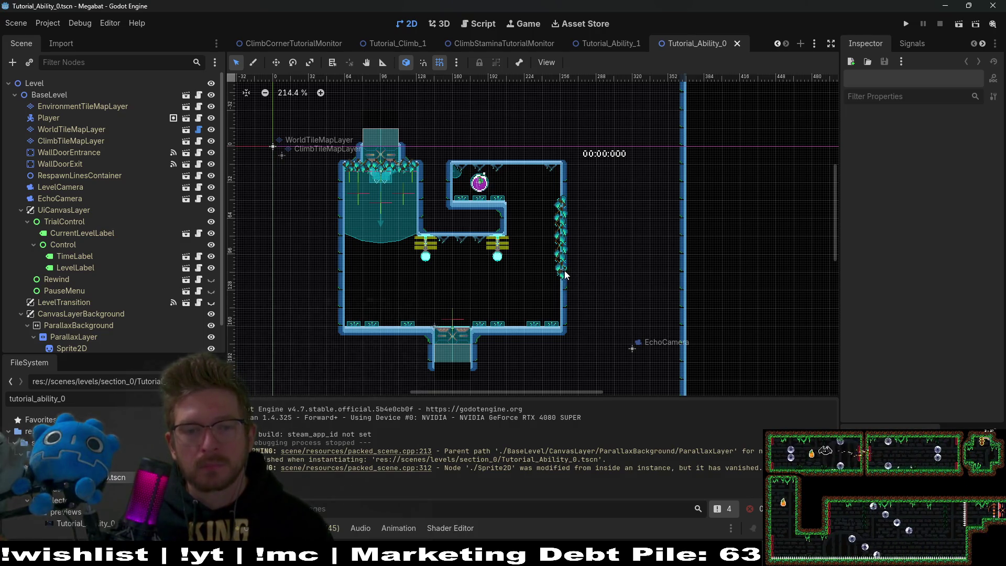
scroll(468, 208, down, 2)
scroll(467, 208, left, 2)
scroll(99, 213, down, 2)
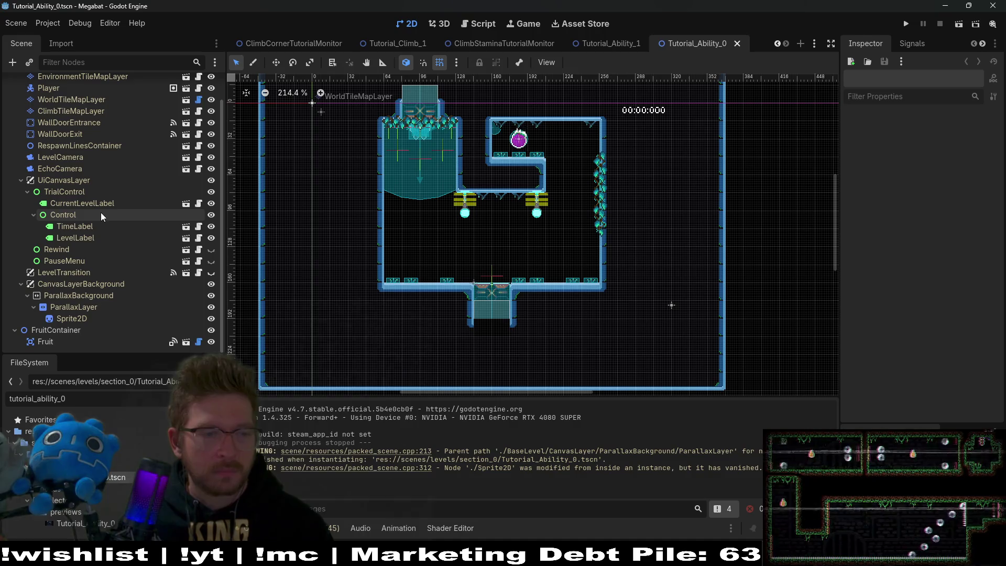
scroll(493, 239, right, 3)
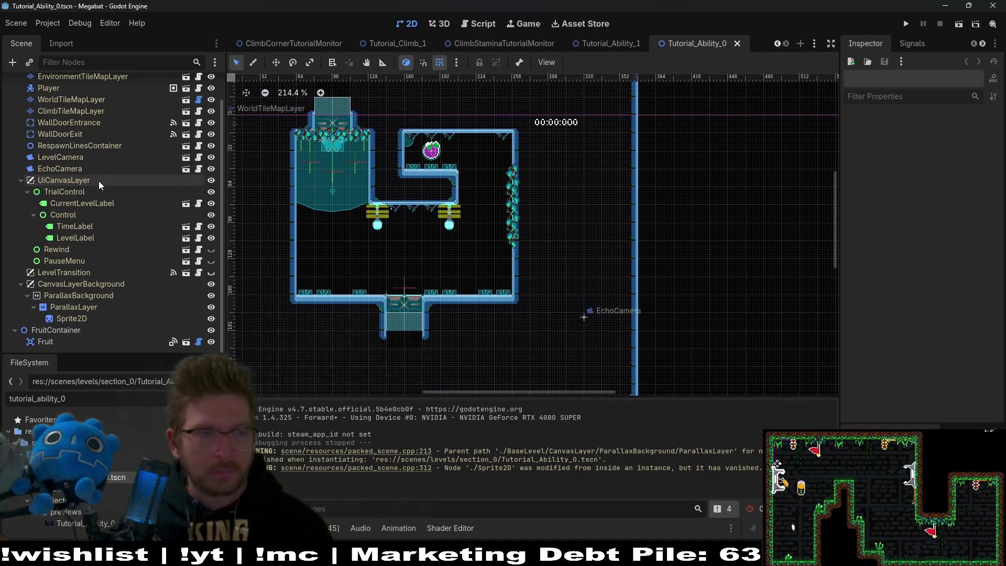
scroll(105, 183, up, 3)
- Add a Node2D child under the Level root node
click(46, 83)
click(12, 63)
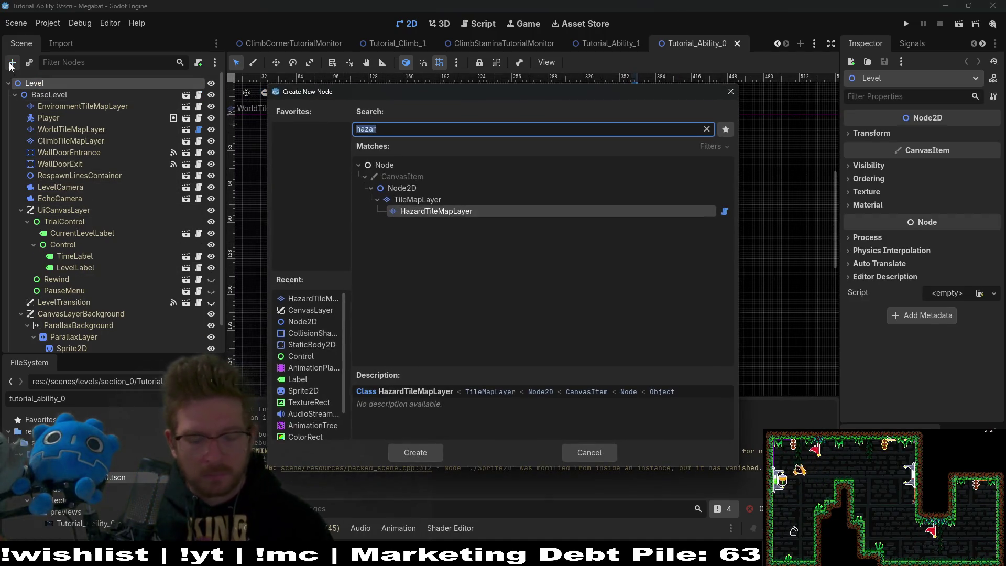
text(Section)
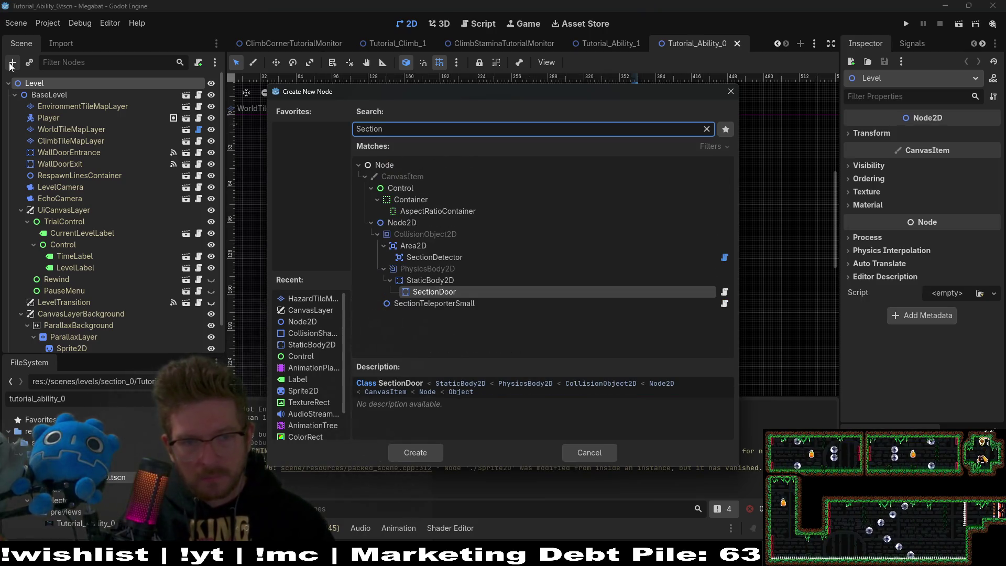
key(Escape)
click(11, 63)
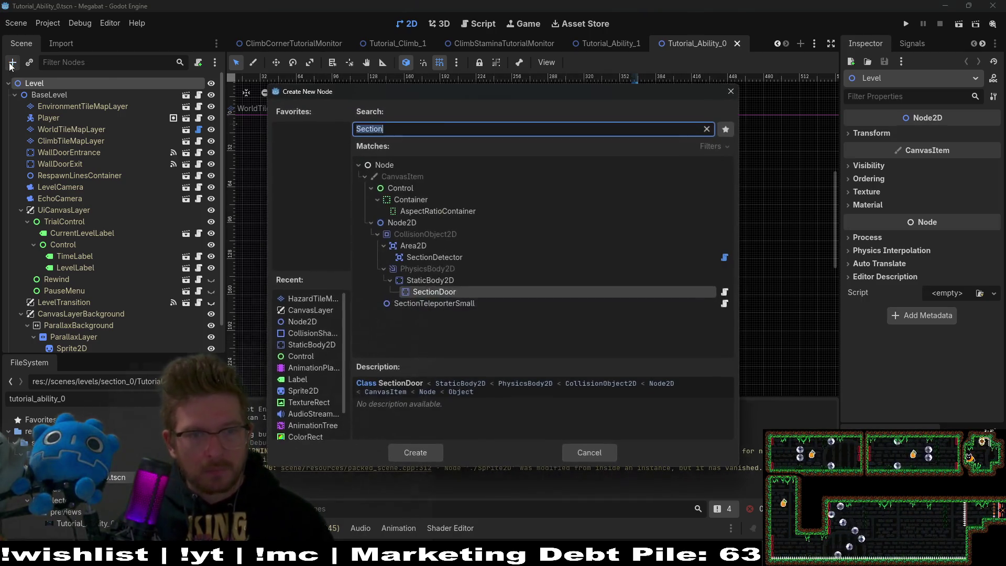
key(BackSpace)
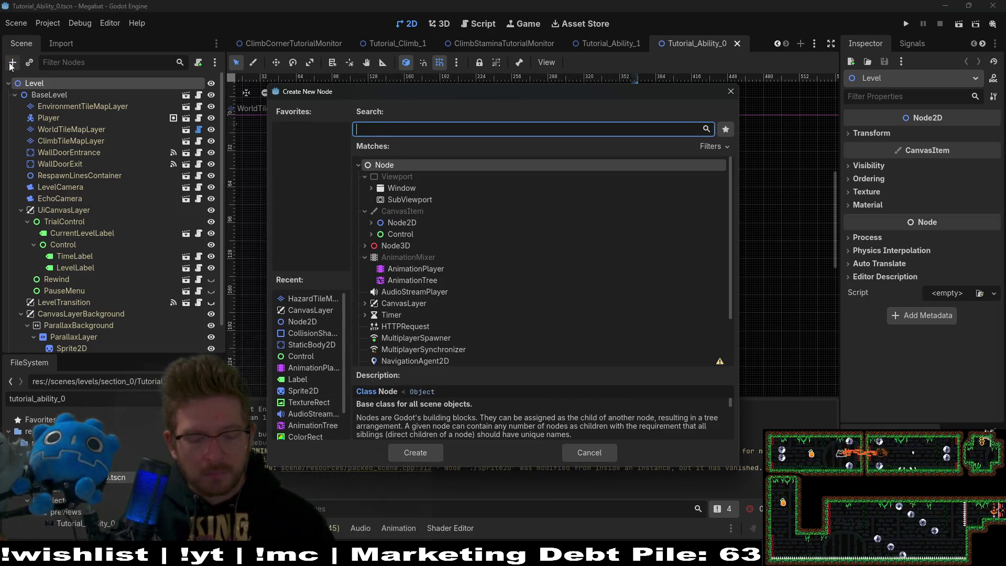
text(node2d)
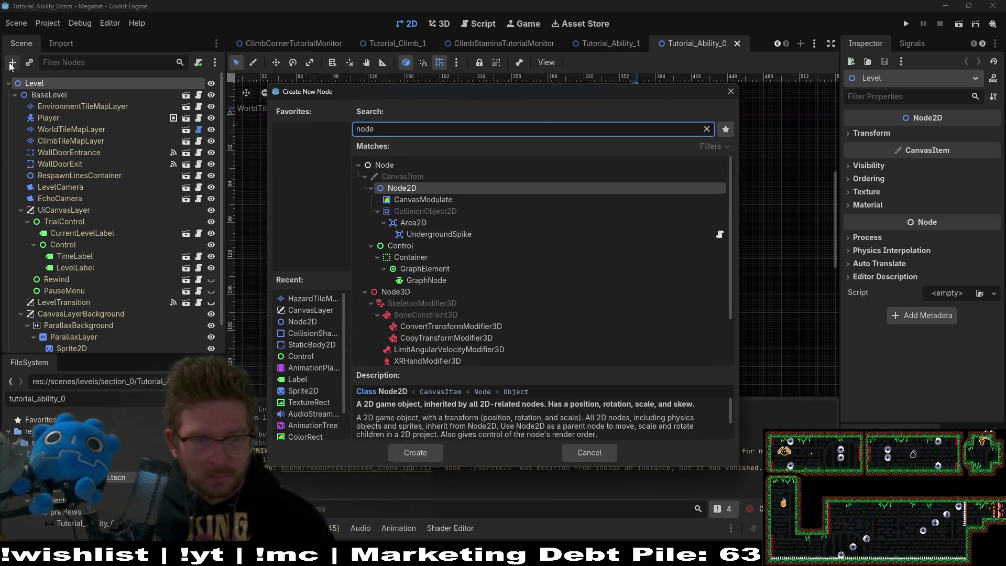
key(Return)
- Rename the new Node2D to SectionContainer
double_click(59, 342)
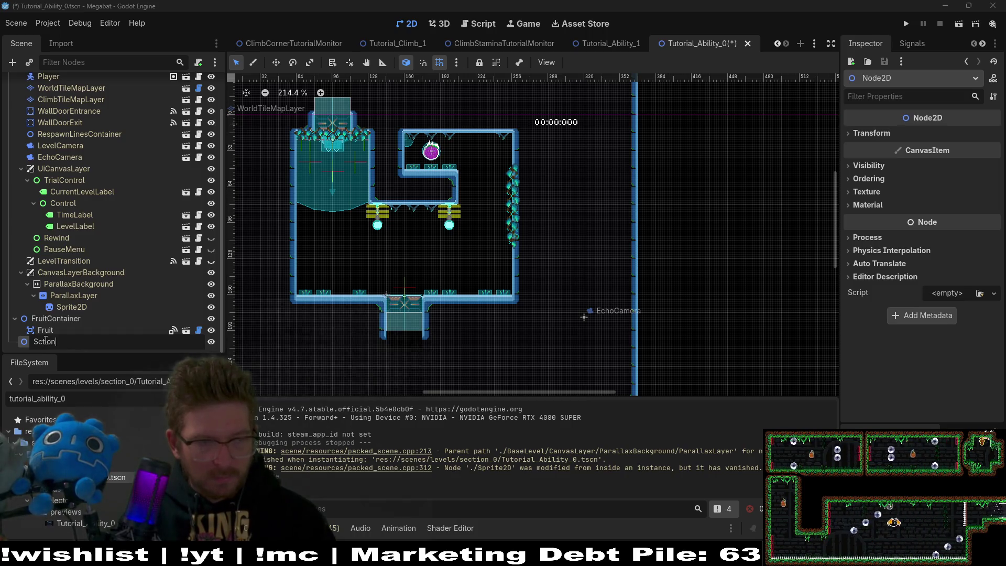
text(ecti)
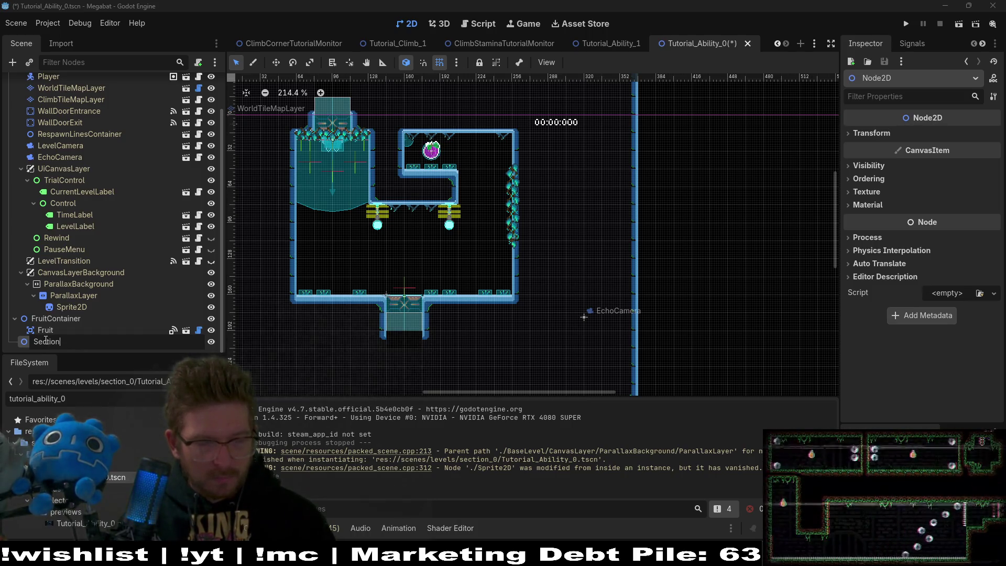
text(Con)
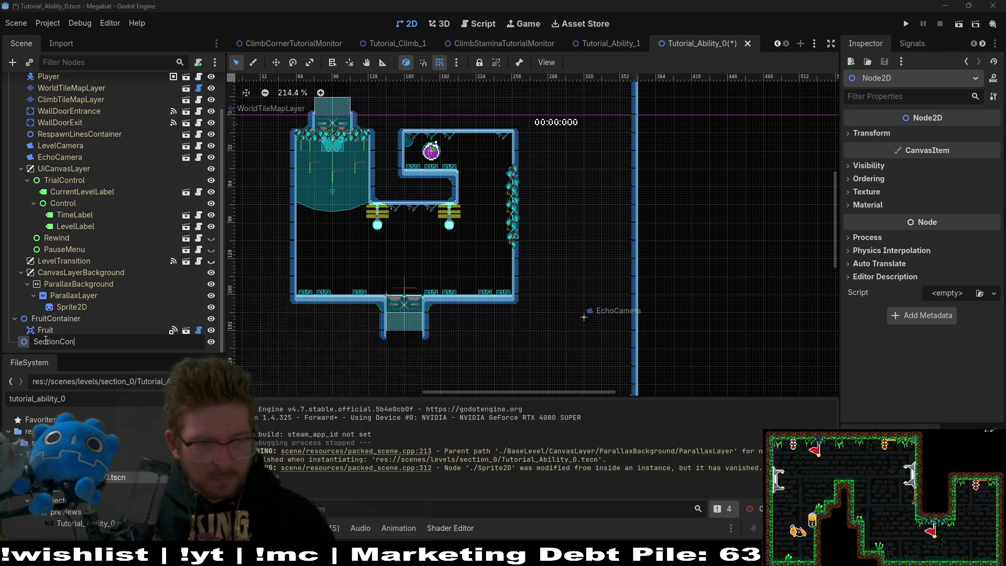
text(tainer)
key(Return)
key(ctrl+a)
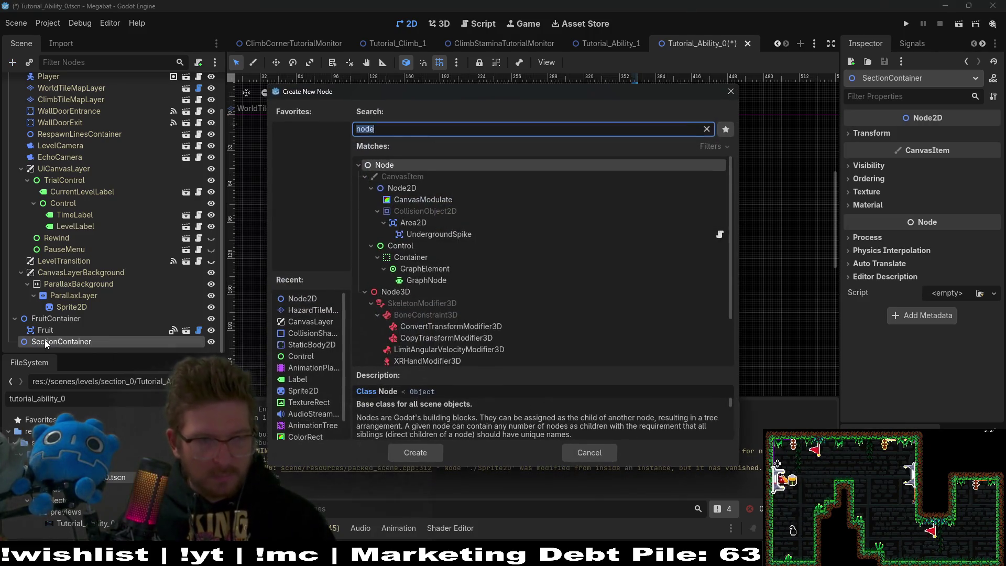
- Instance the SectionDetector scene under SectionContainer
text(sectiondet)
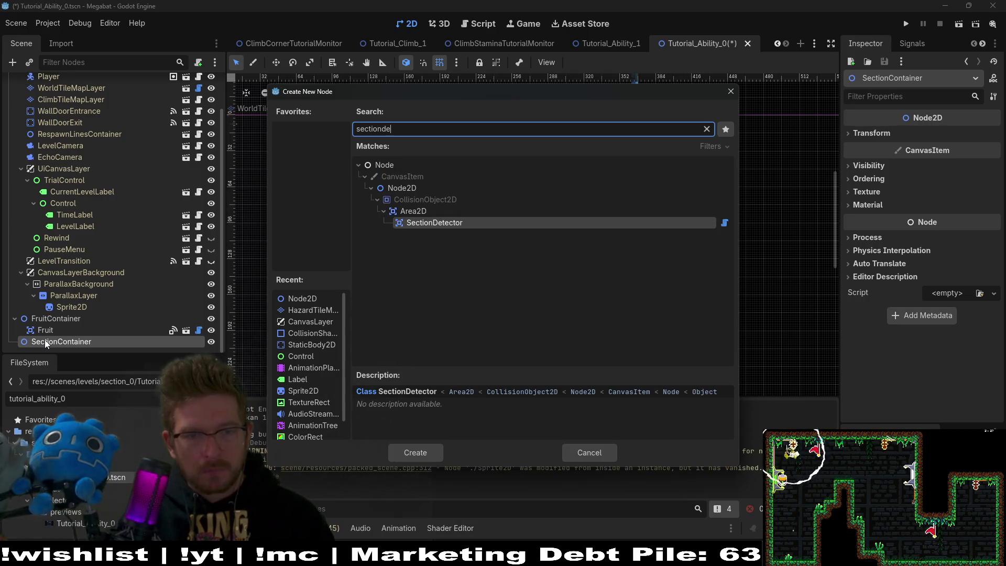
key(Escape)
key(ctrl+shift+a)
text(sectiond)
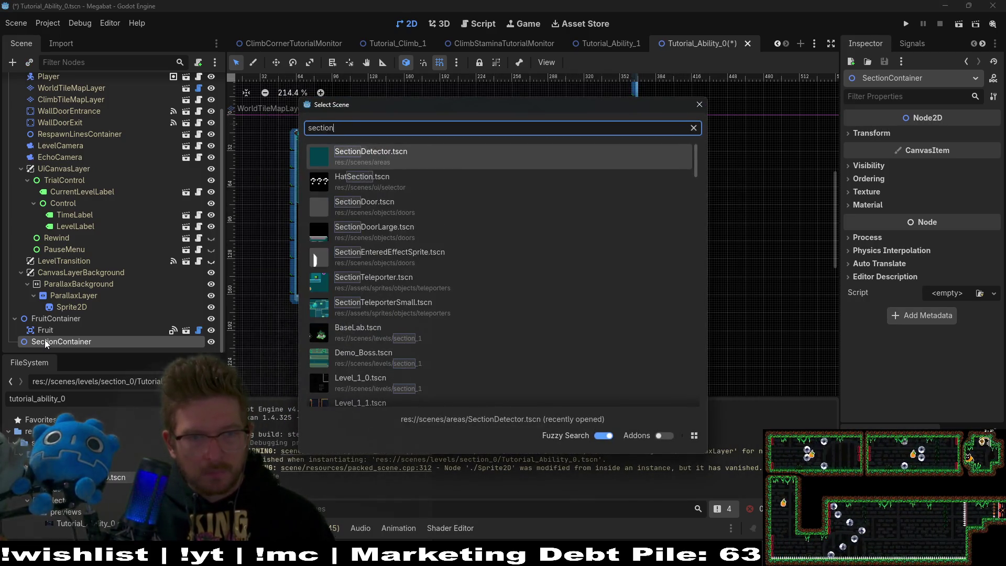
key(Return)
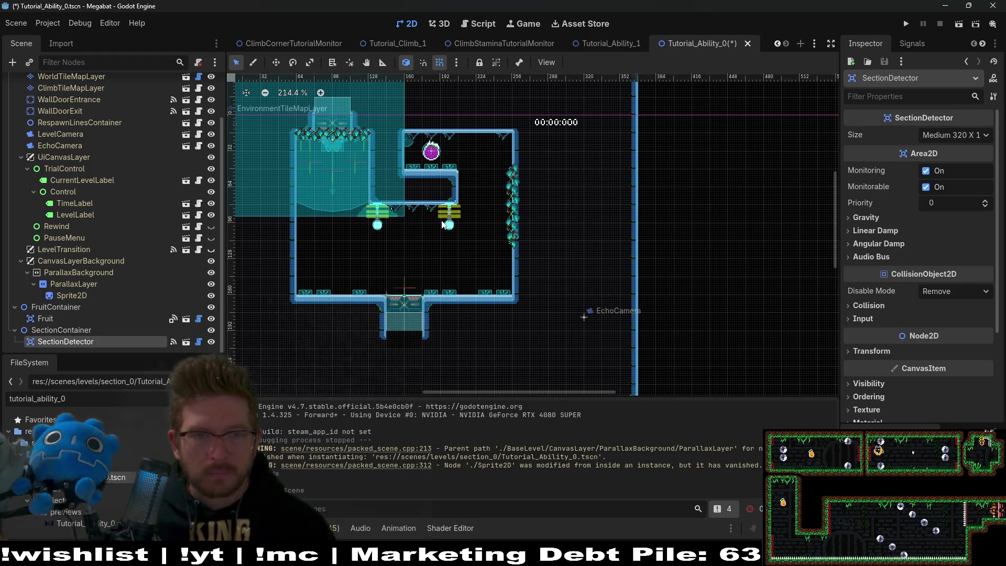
- Drag the SectionDetector area over the whole room, ending near position (161, 90)
key(w)
drag(307, 135, 547, 251)
drag(399, 206, 346, 192)
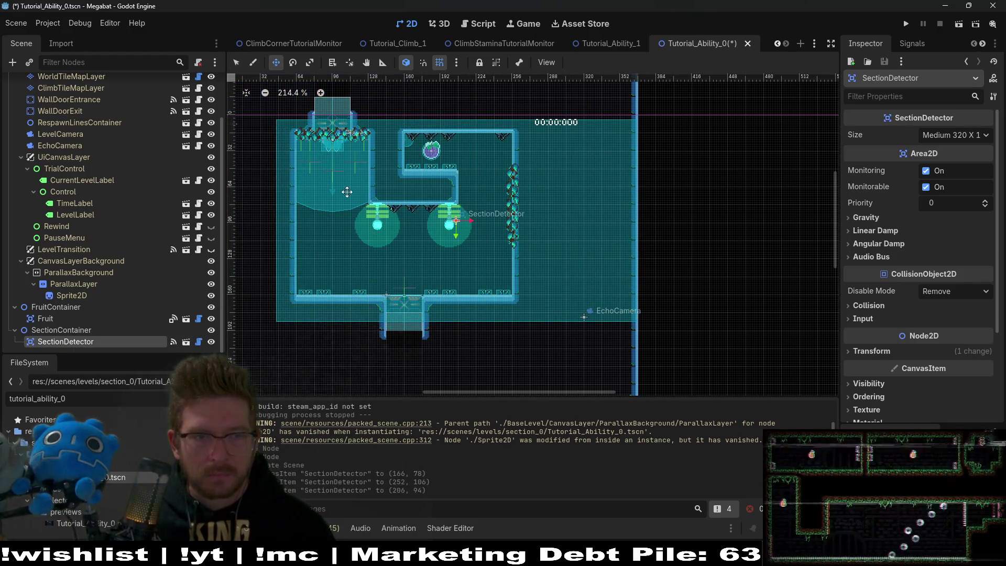
scroll(346, 192, left, 5)
mouse_move(539, 192)
mouse_down()
mouse_move(474, 190)
mouse_move(489, 189)
mouse_up()
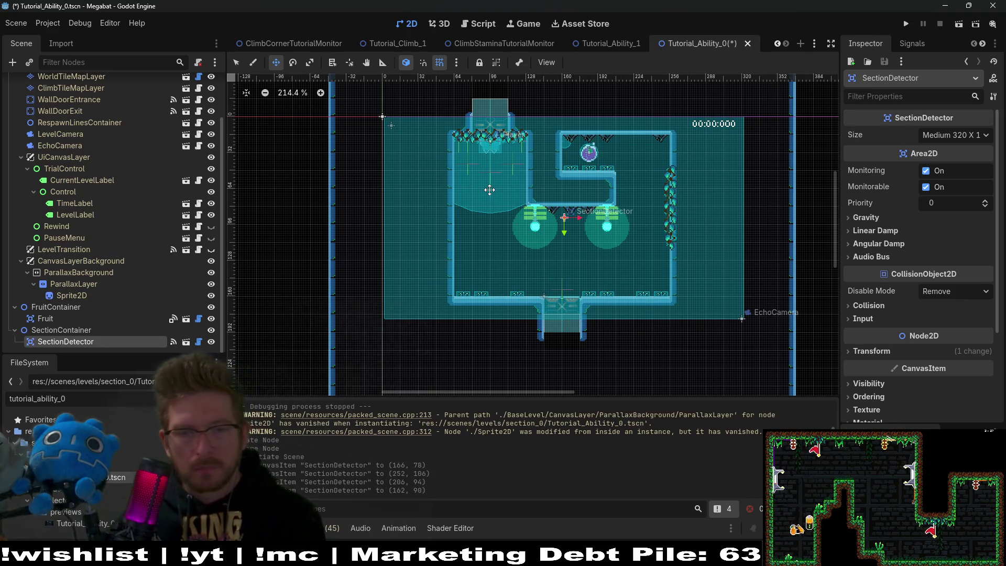
key(Left)
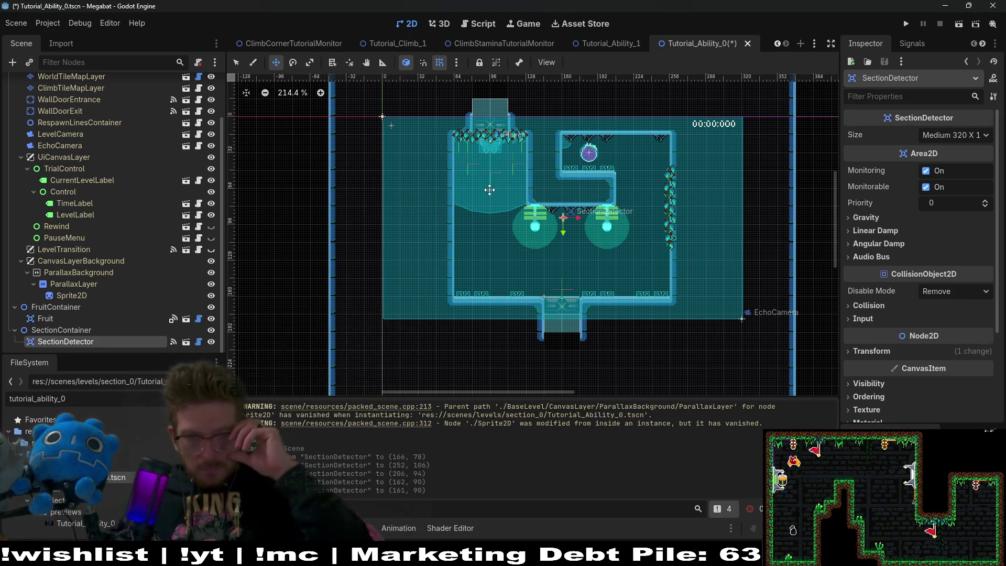
scroll(706, 235, right, 3)
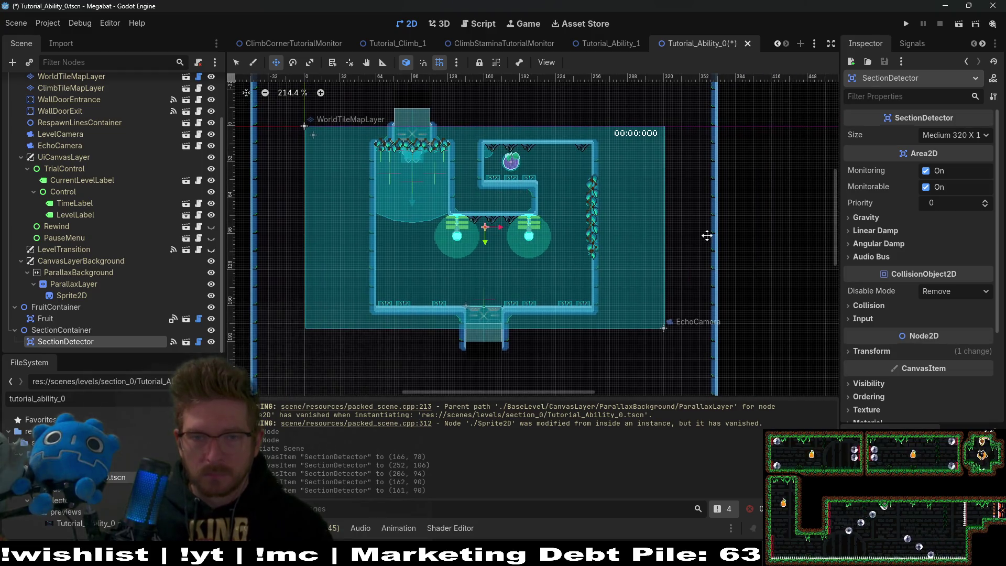
scroll(686, 216, right, 3)
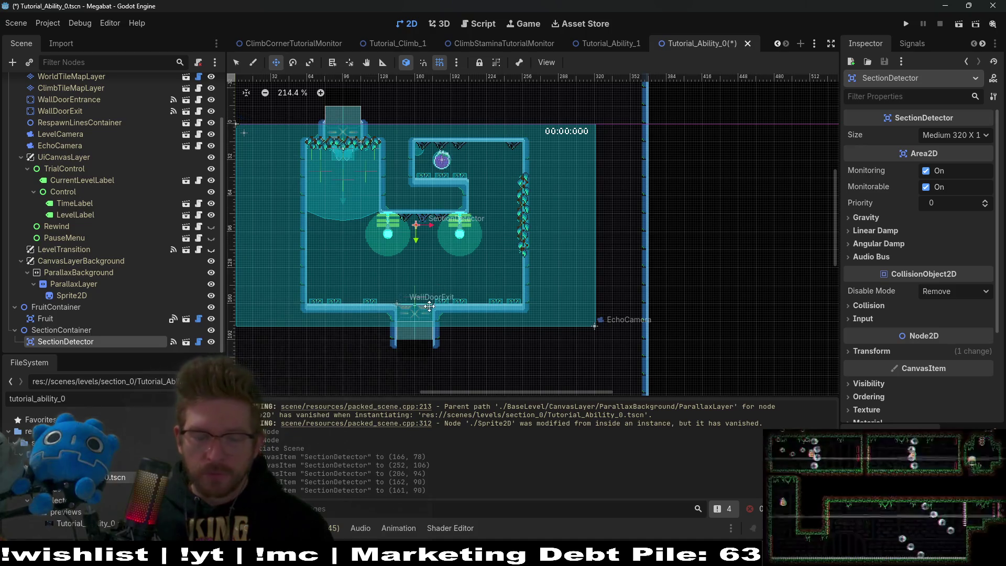
scroll(428, 308, up, 1)
scroll(148, 260, up, 3)
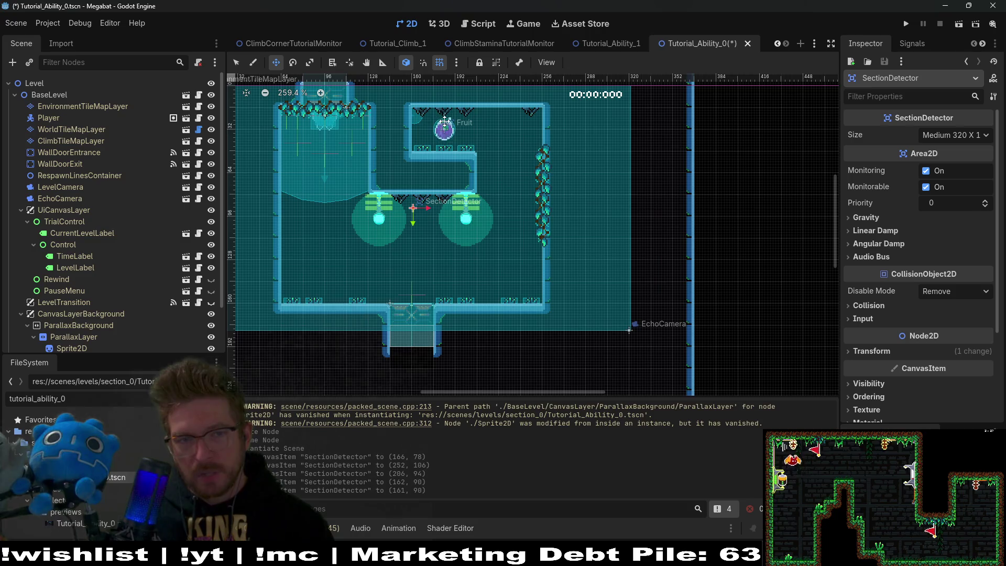
scroll(434, 261, up, 2)
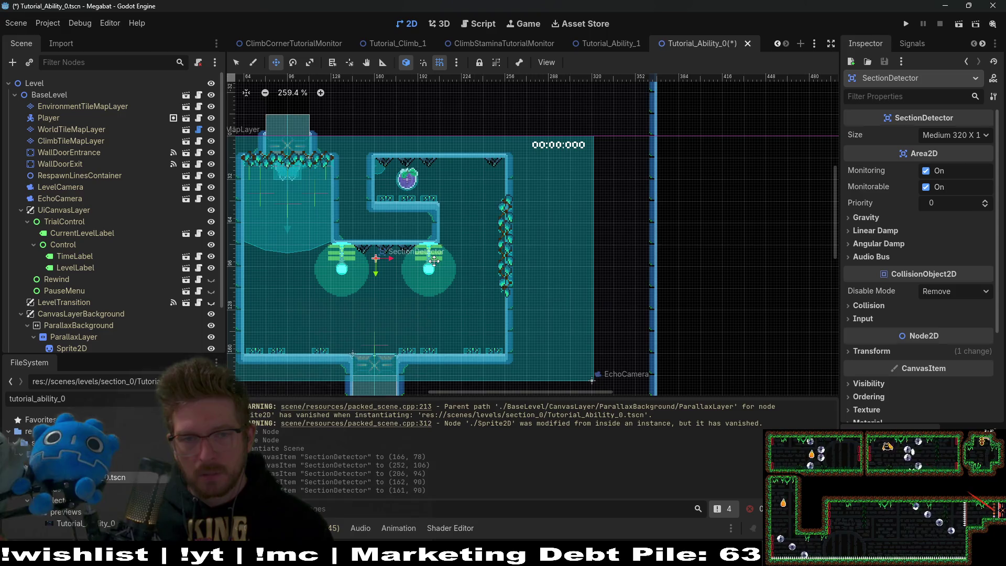
drag(433, 260, 506, 249)
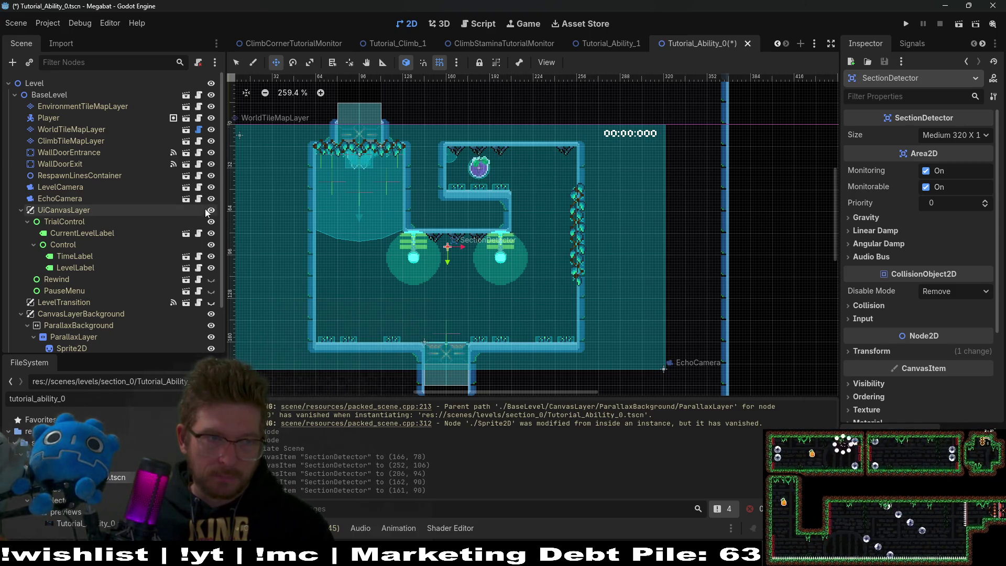
click(70, 130)
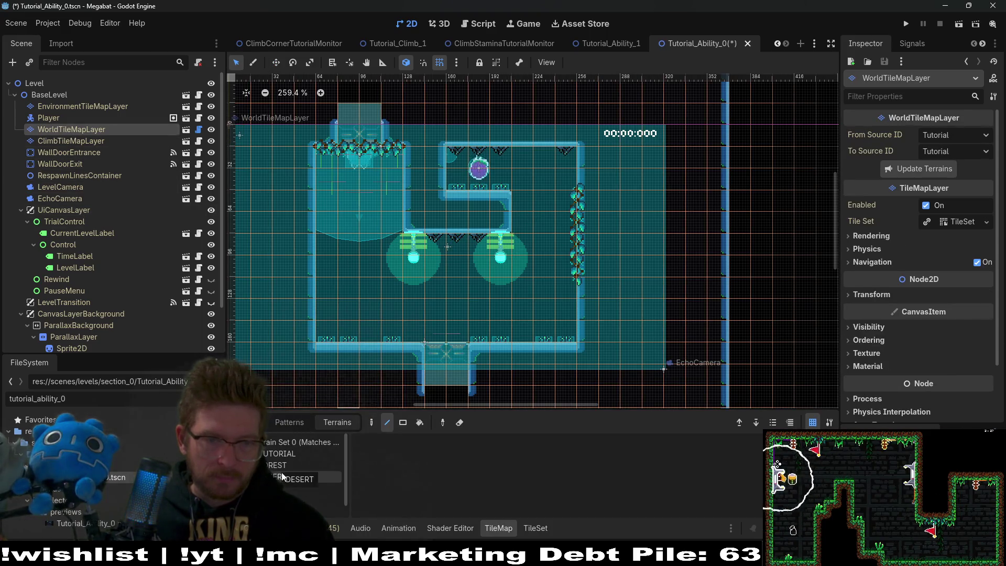
- Paint TUTORIAL terrain into the bottom door opening and above the top corridor
click(293, 487)
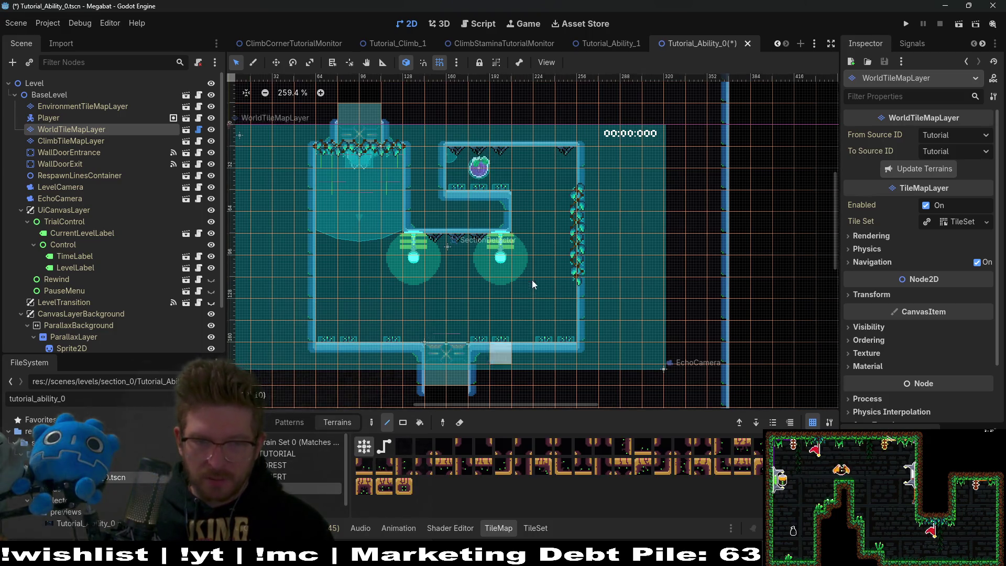
click(275, 477)
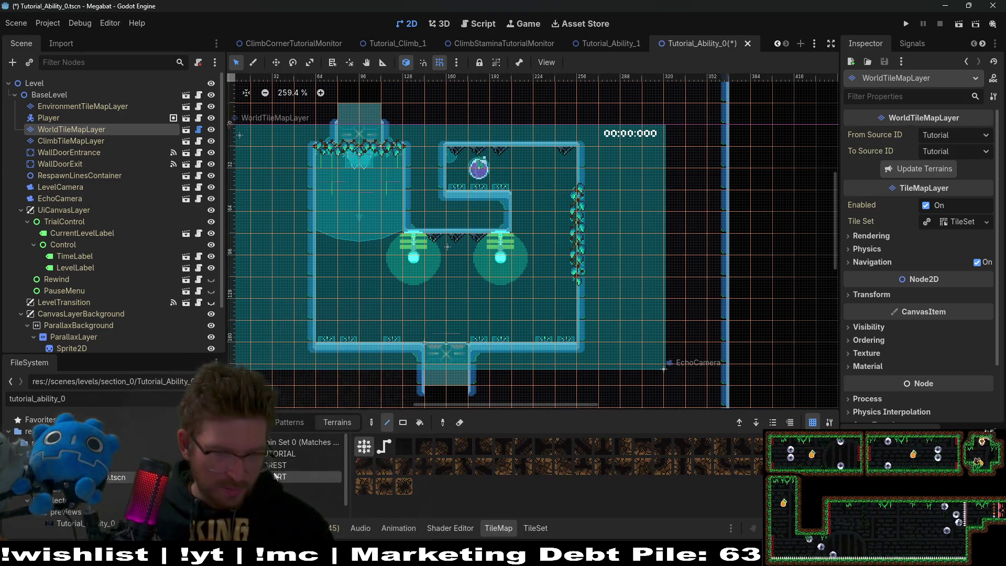
click(275, 453)
scroll(503, 177, up, 2)
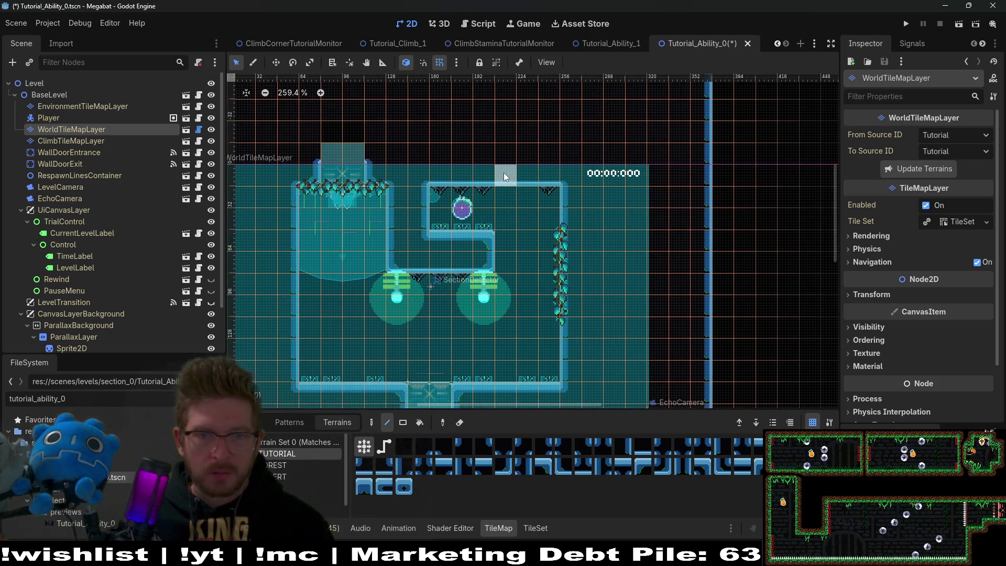
scroll(545, 218, down, 2)
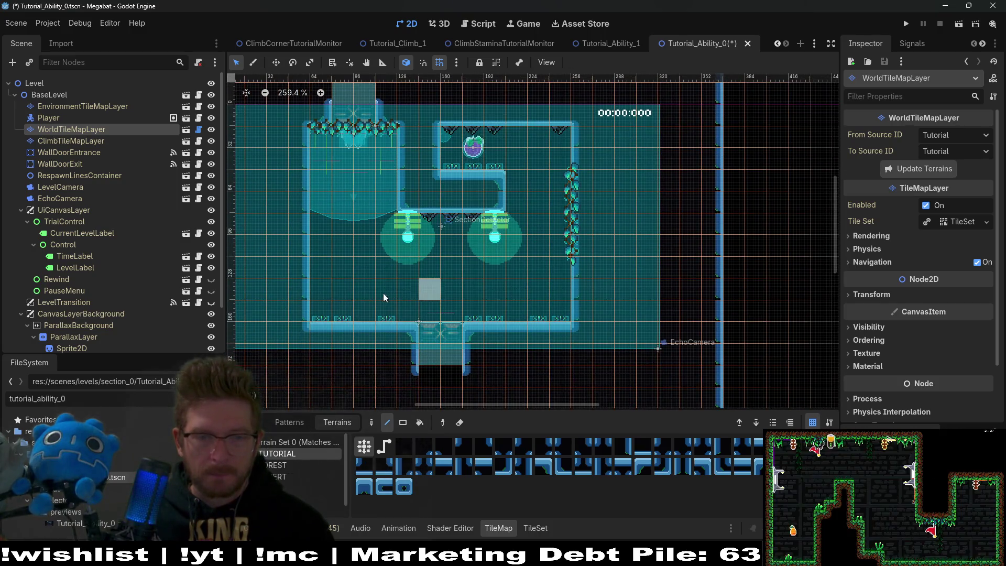
drag(432, 327, 454, 330)
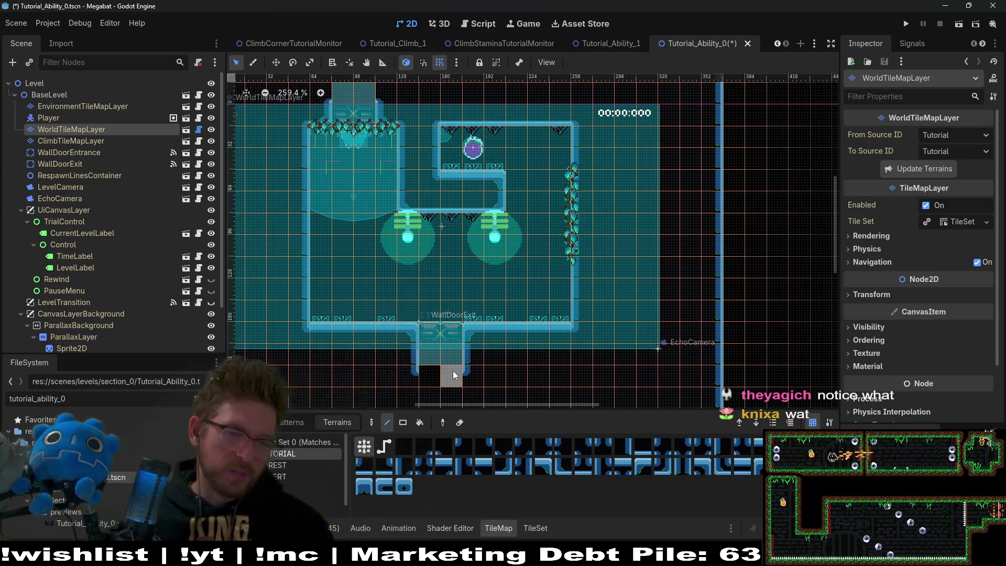
scroll(524, 181, up, 3)
scroll(524, 181, right, 2)
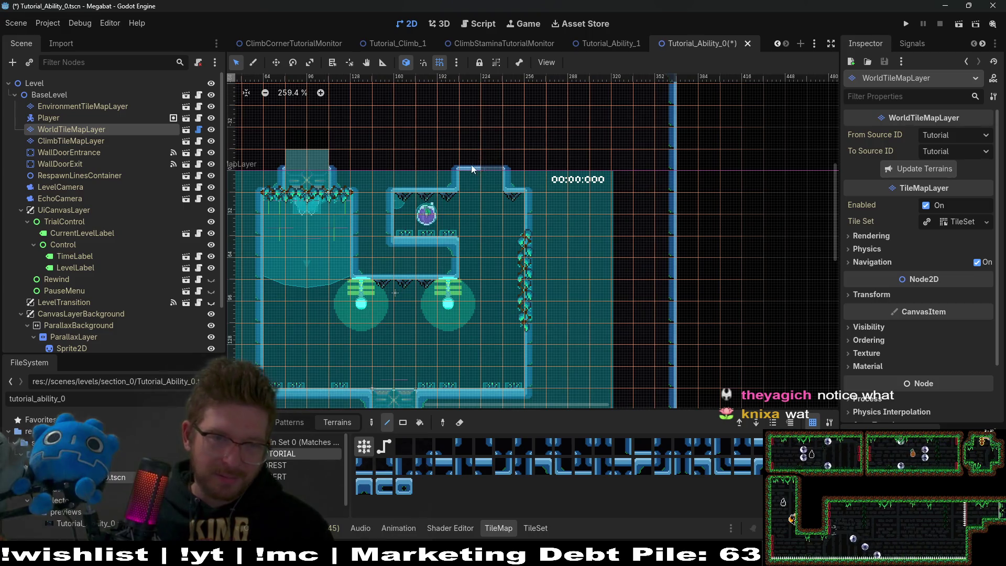
click(487, 163)
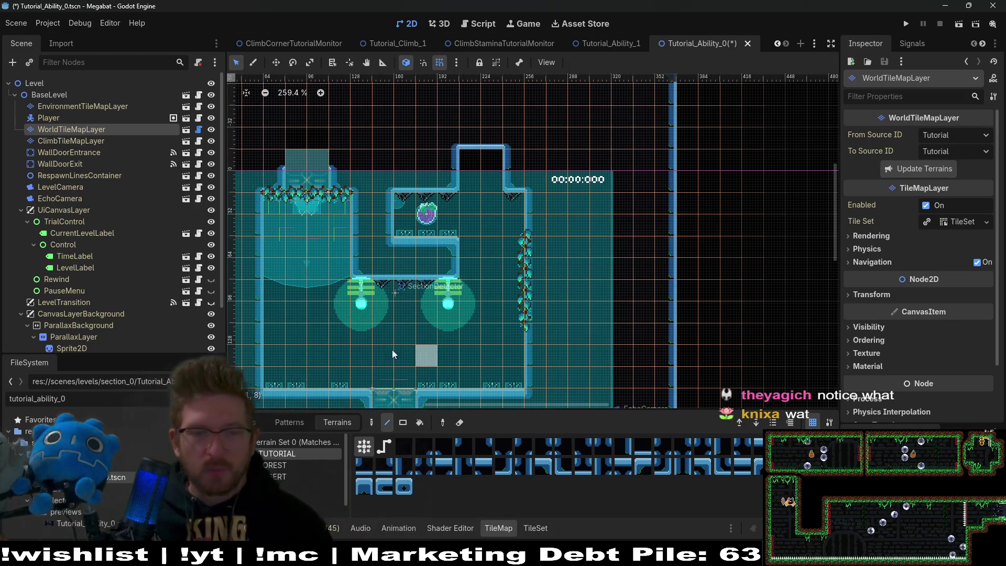
- Move WallDoorExit into the ceiling opening at (240, 16), rotated 180°
click(79, 152)
click(80, 164)
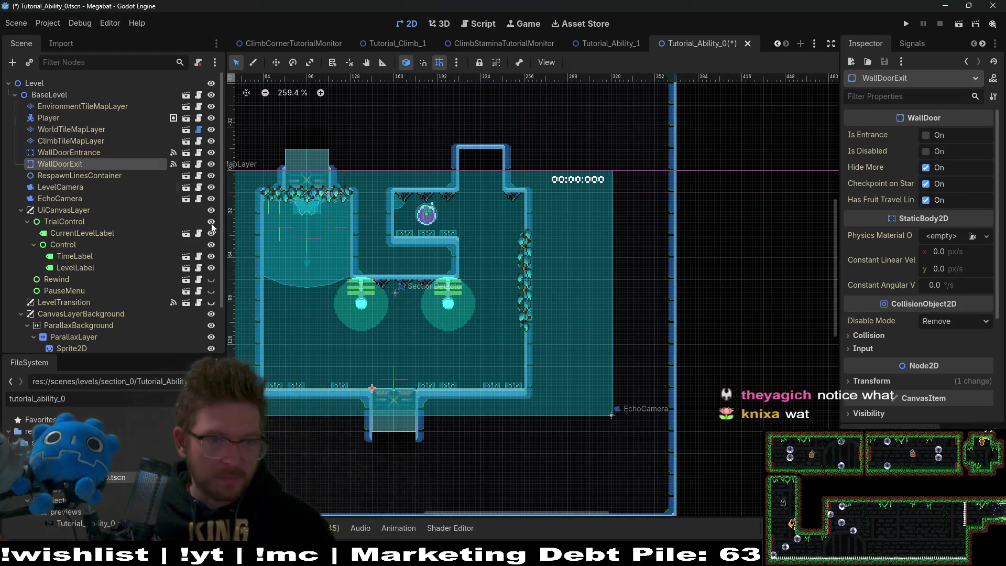
key(w)
drag(393, 408, 486, 186)
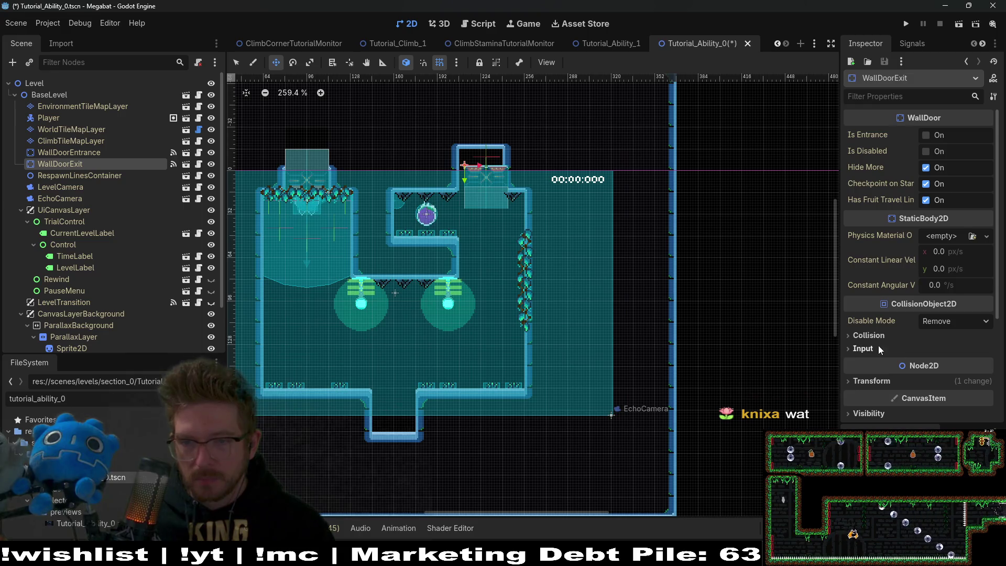
click(872, 381)
scroll(946, 401, down, 3)
click(948, 275)
text(180)
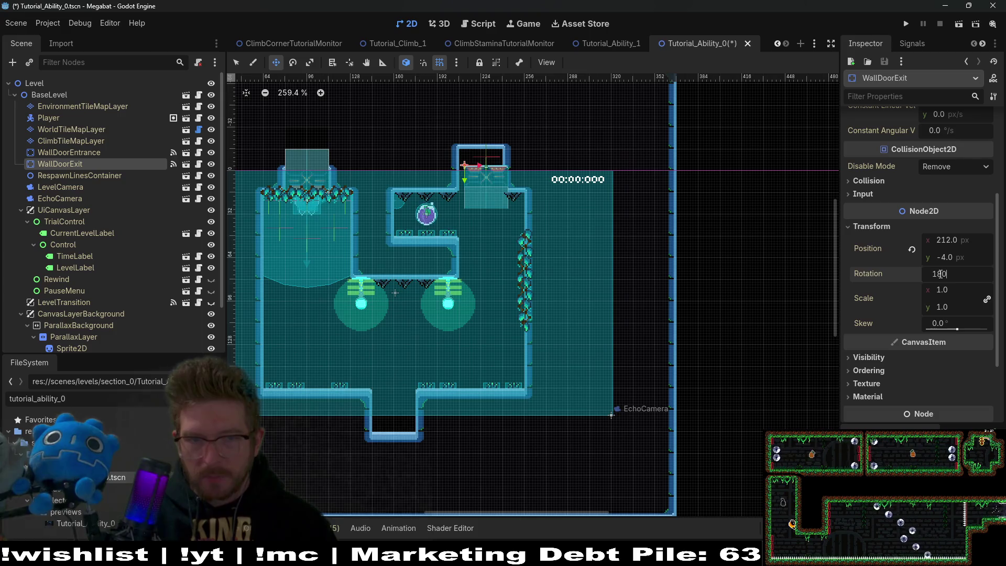
key(Return)
scroll(434, 165, up, 3)
drag(471, 152, 547, 204)
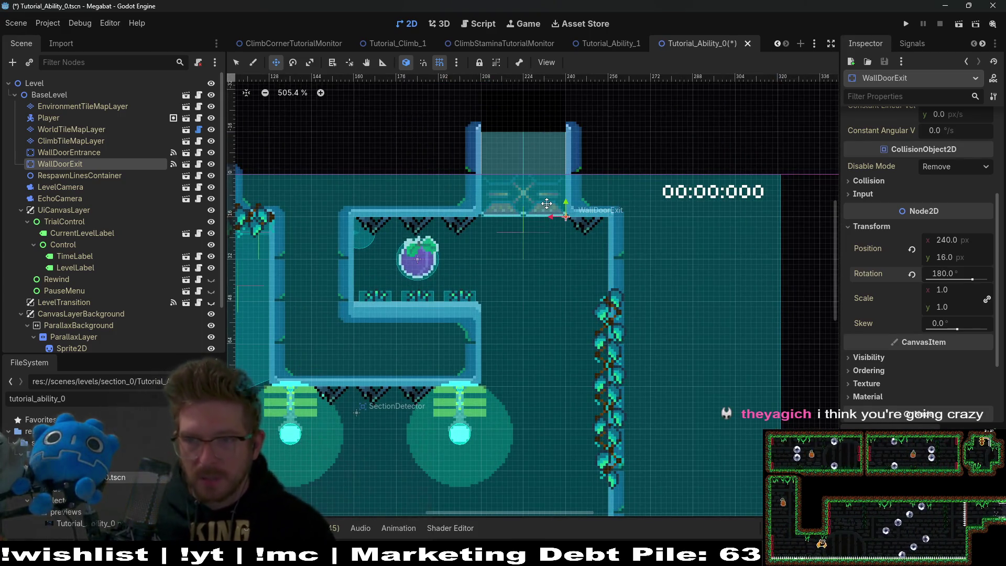
- Touch up the WorldTileMapLayer with TUTORIAL terrain and save the level
scroll(546, 203, down, 4)
scroll(617, 268, left, 3)
scroll(602, 290, right, 3)
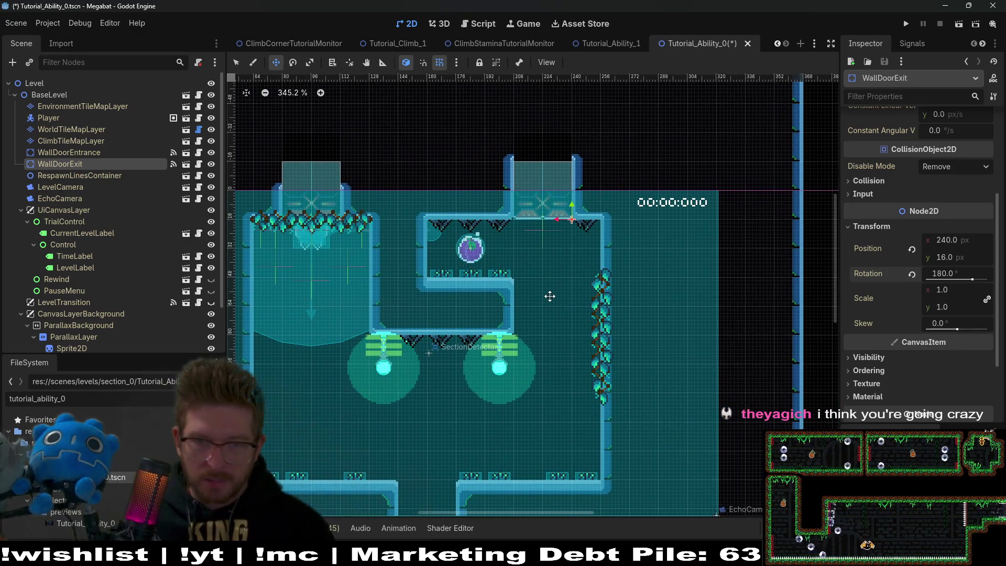
scroll(573, 299, down, 2)
scroll(596, 277, right, 2)
scroll(596, 276, up, 1)
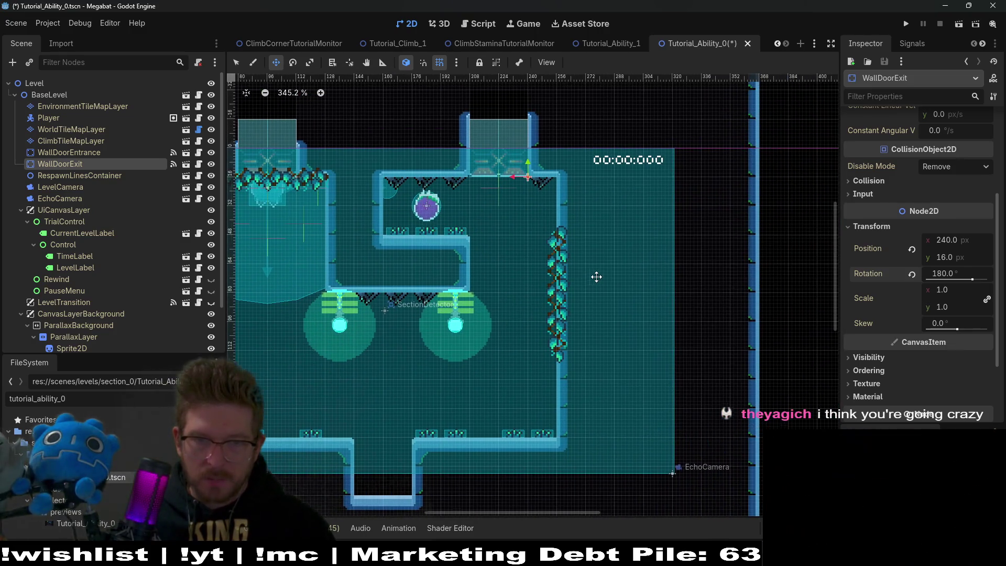
click(596, 276)
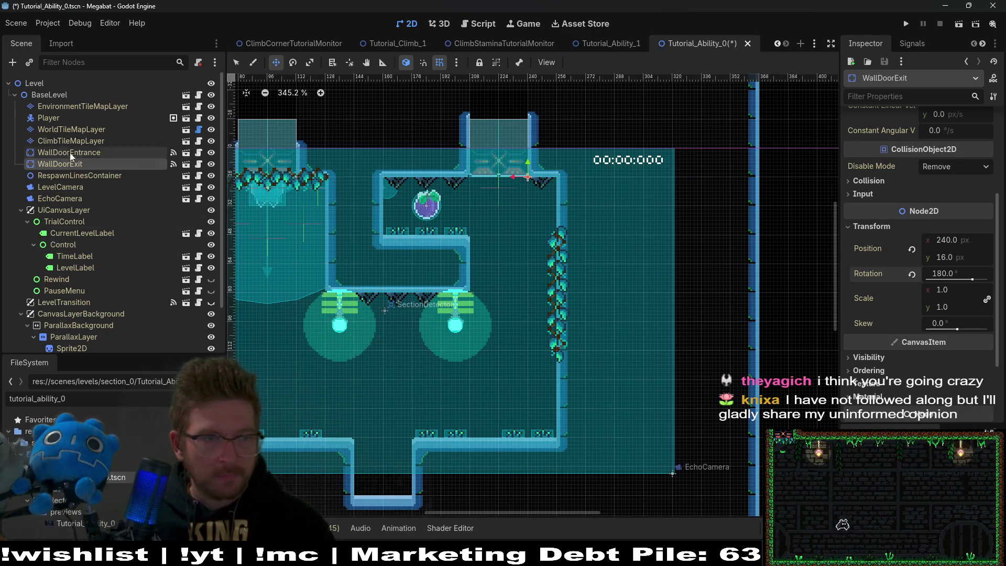
click(66, 129)
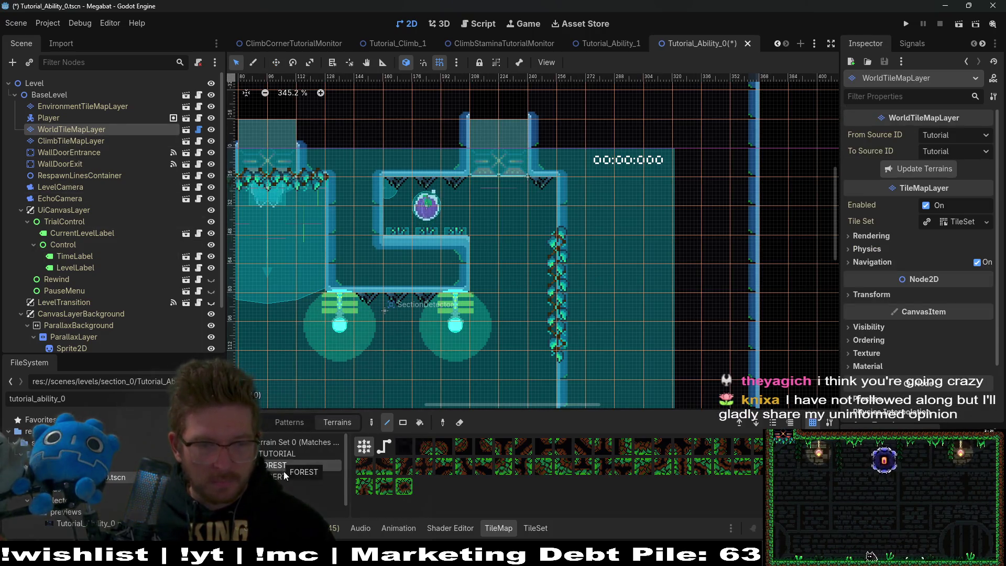
click(293, 454)
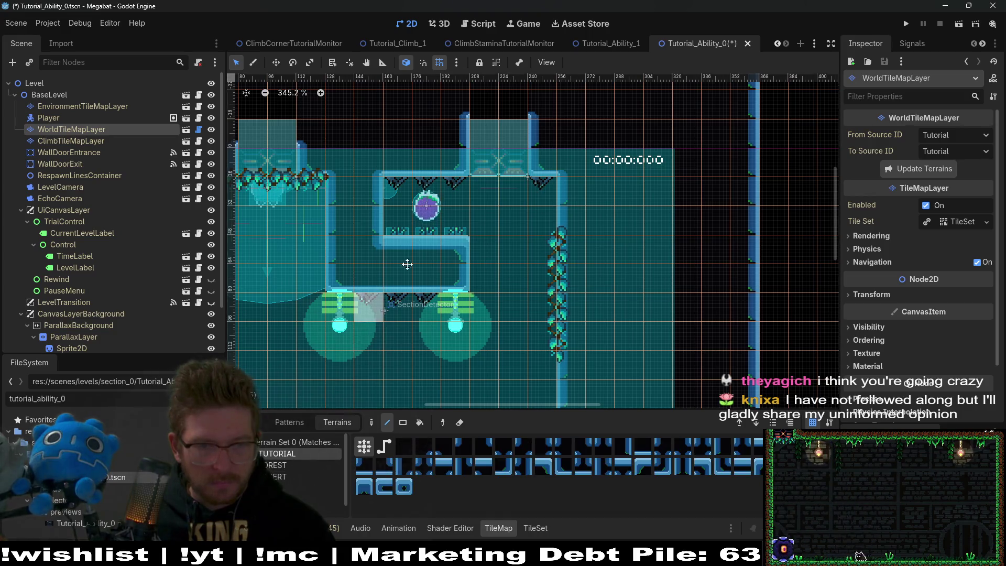
scroll(411, 389, down, 3)
scroll(411, 388, left, 2)
scroll(451, 379, down, 3)
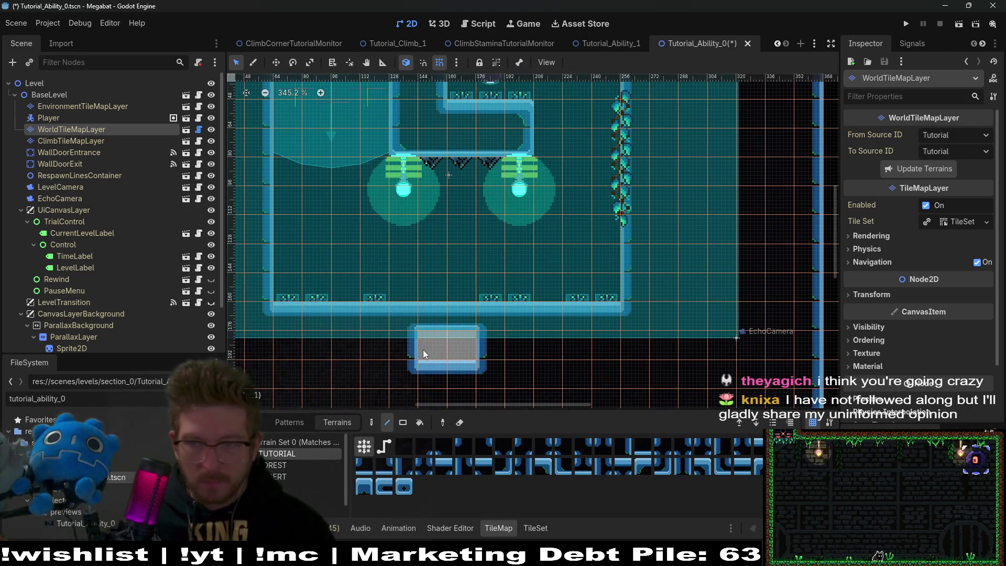
key(ctrl+s)
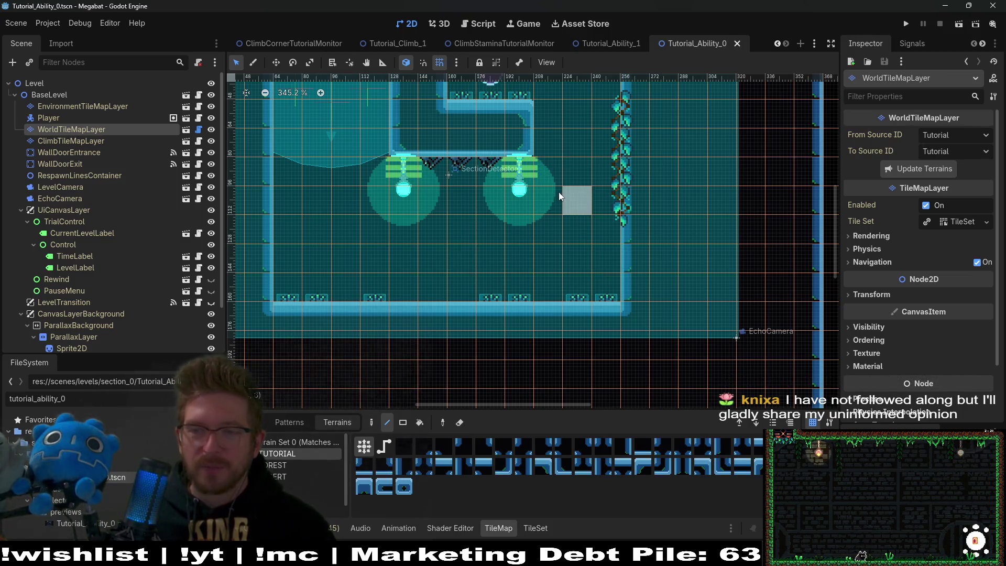
scroll(539, 160, up, 5)
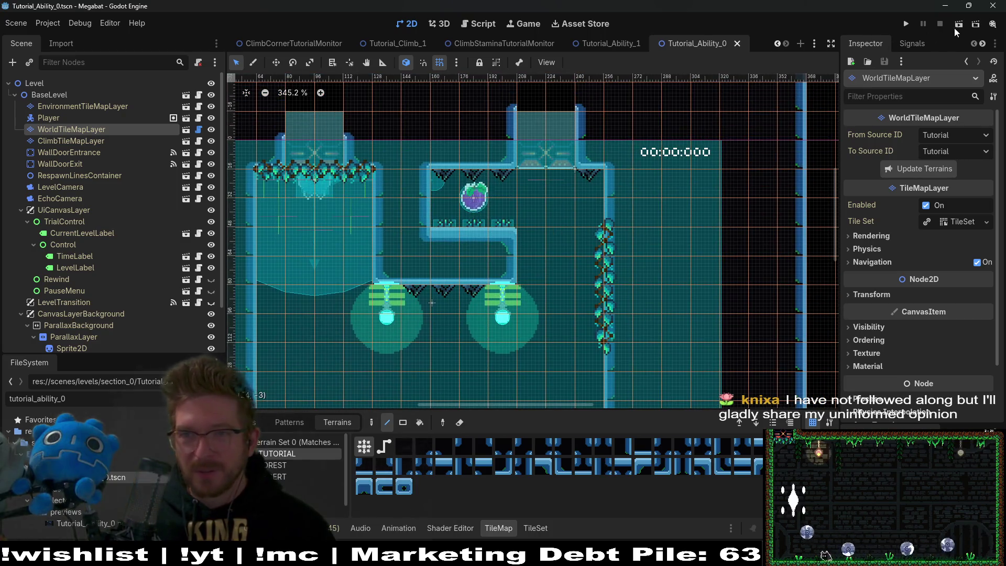
- Playtest Tutorial_Ability_0, walking the bat along the ledge to the fruit, then stop with F8
click(959, 25)
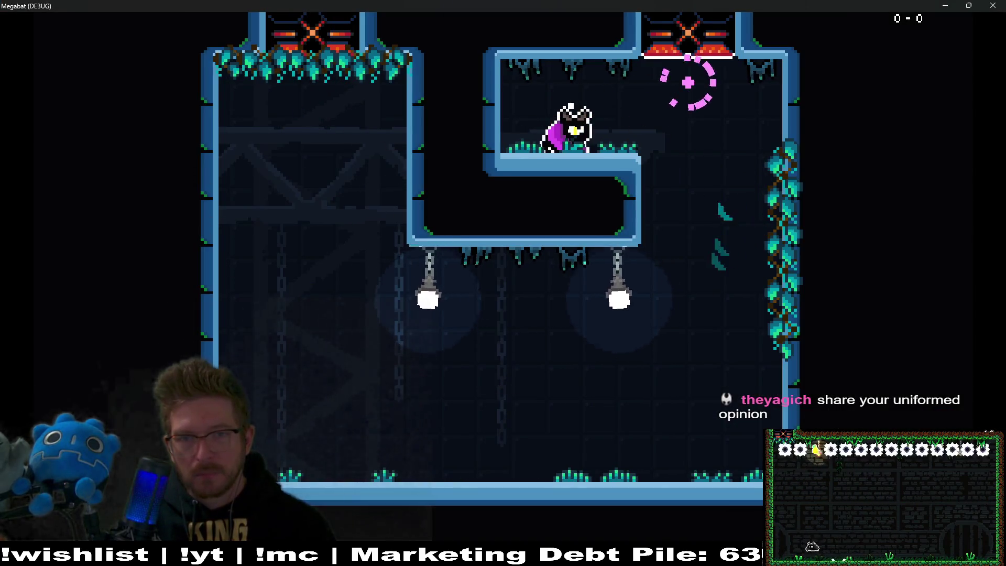
key(Right)
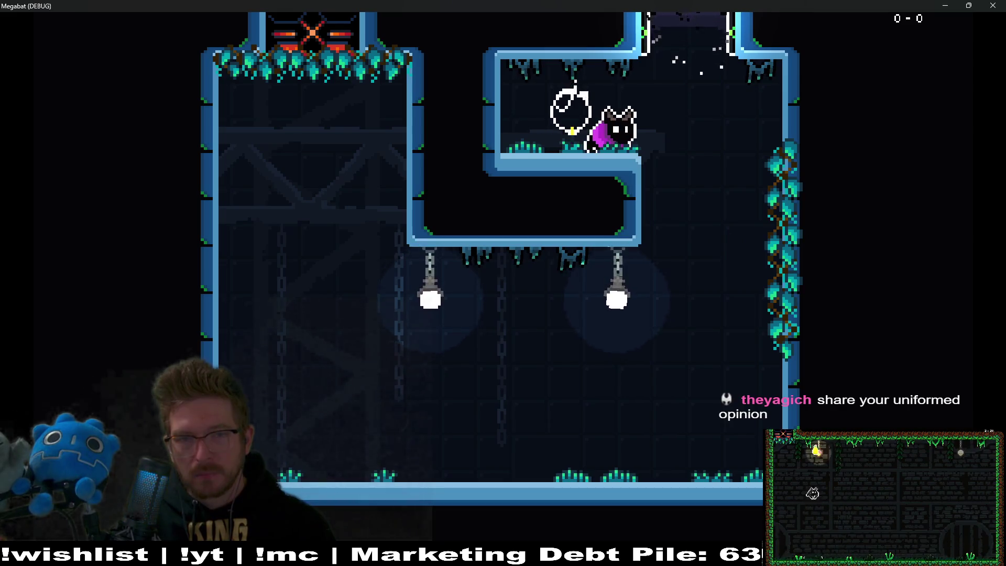
key(Right)
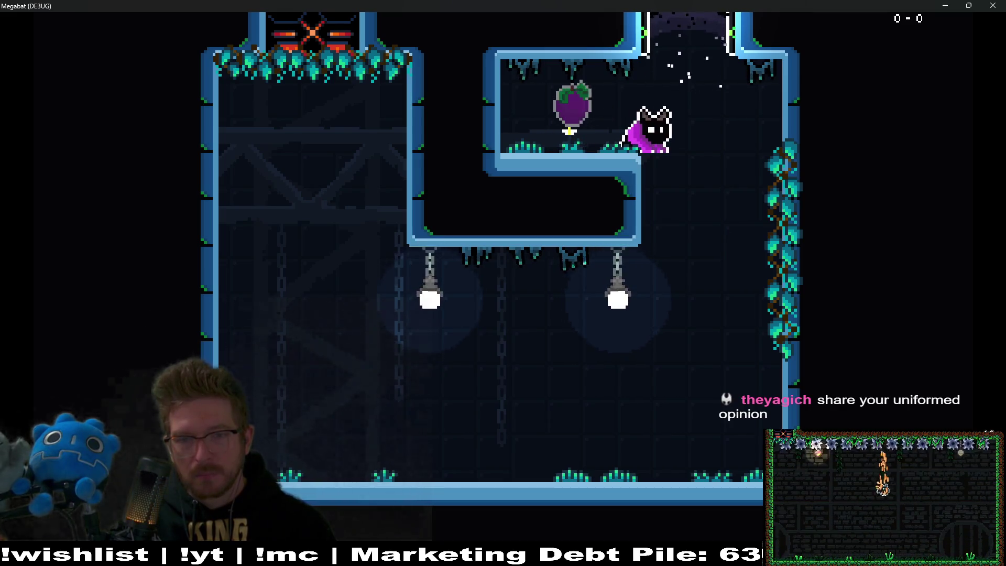
key(Left)
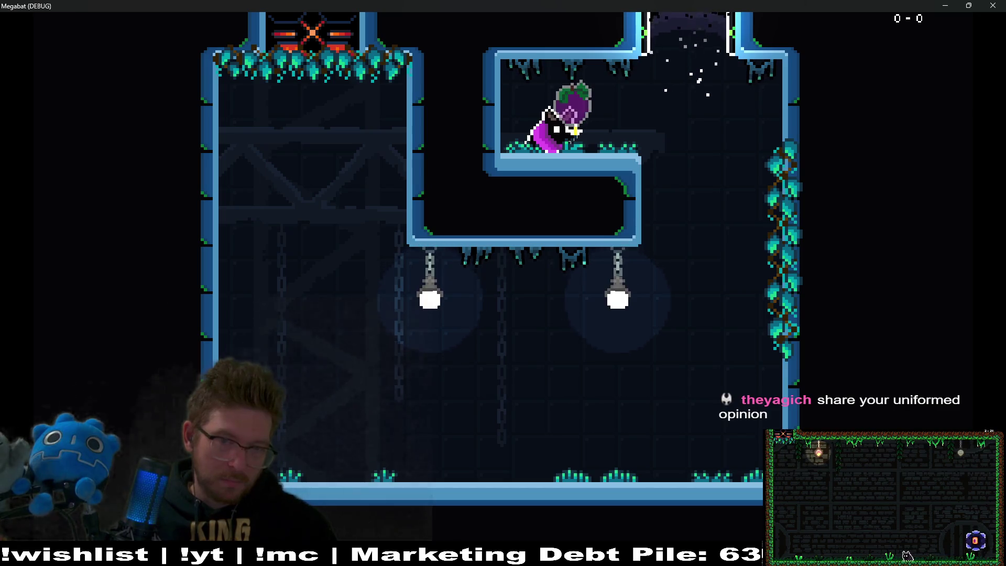
key(Right)
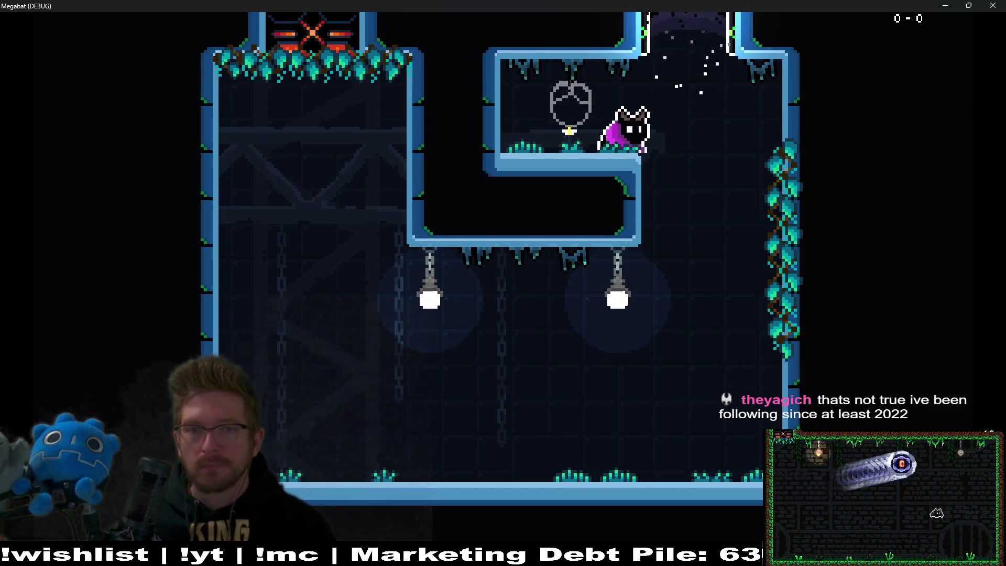
key(F8)
scroll(501, 225, up, 2)
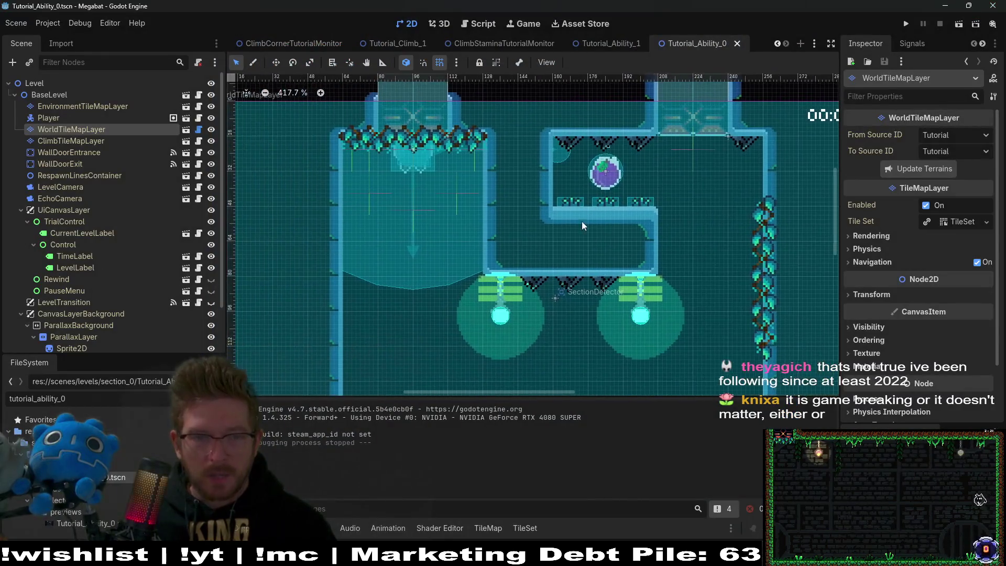
- Paint ground-forest terrain at the pipe's lower-right corner on the environment layer and erase the tiles beside the orb
click(70, 118)
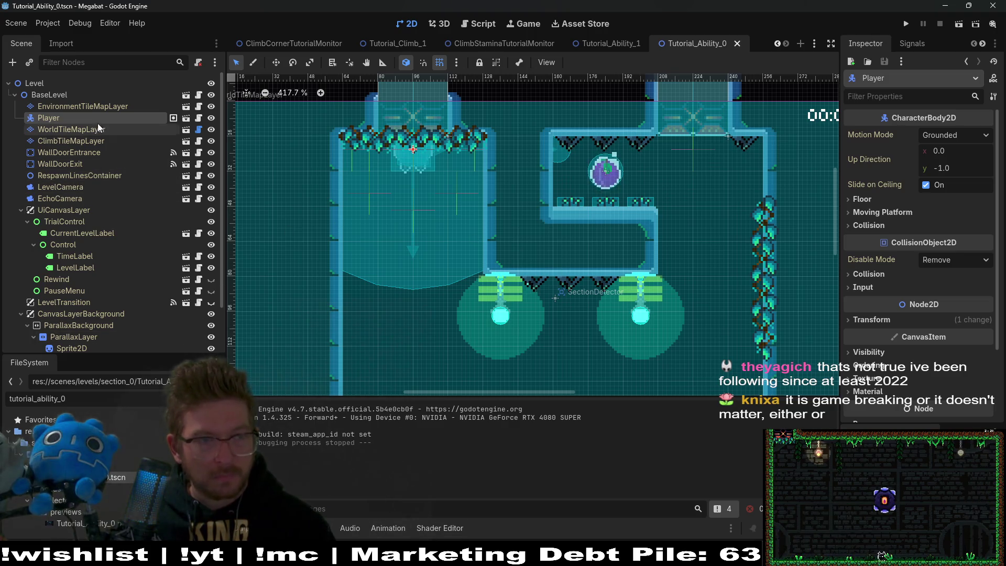
click(83, 106)
click(288, 453)
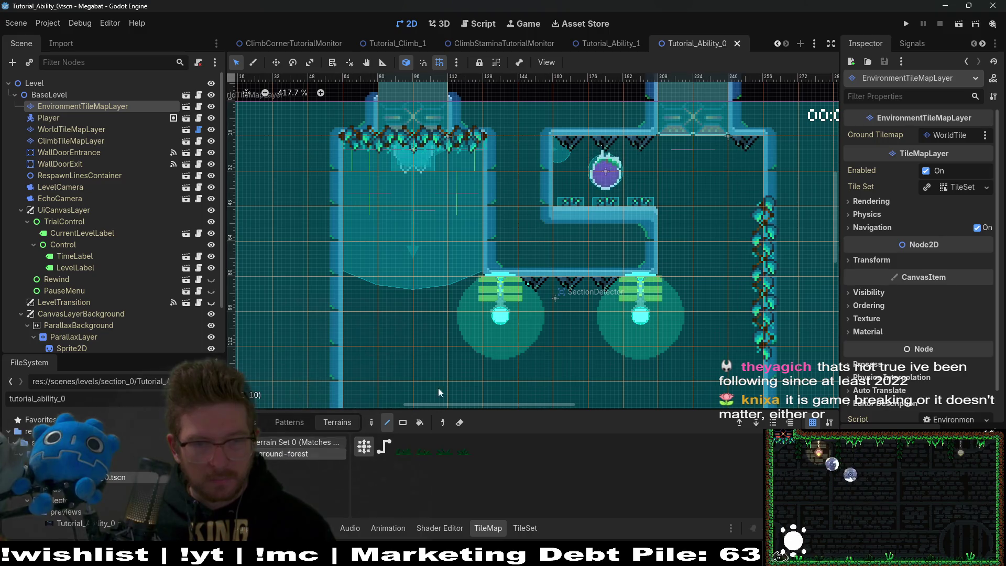
scroll(477, 241, down, 1)
drag(582, 233, 611, 167)
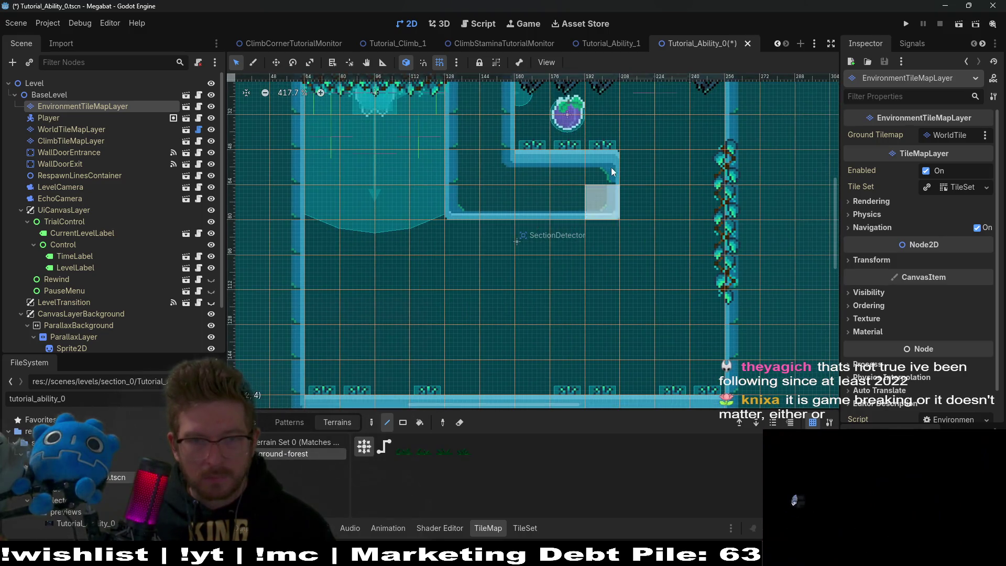
right_click(525, 137)
scroll(559, 242, up, 2)
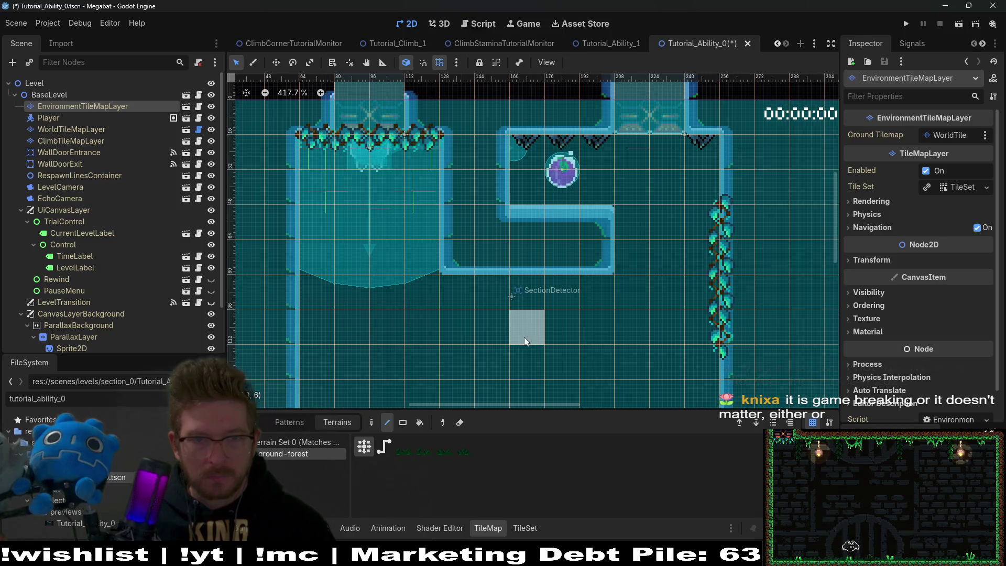
scroll(524, 338, down, 2)
- Paint a TUTORIAL terrain wall segment into the corridor on the world tile layer
click(65, 130)
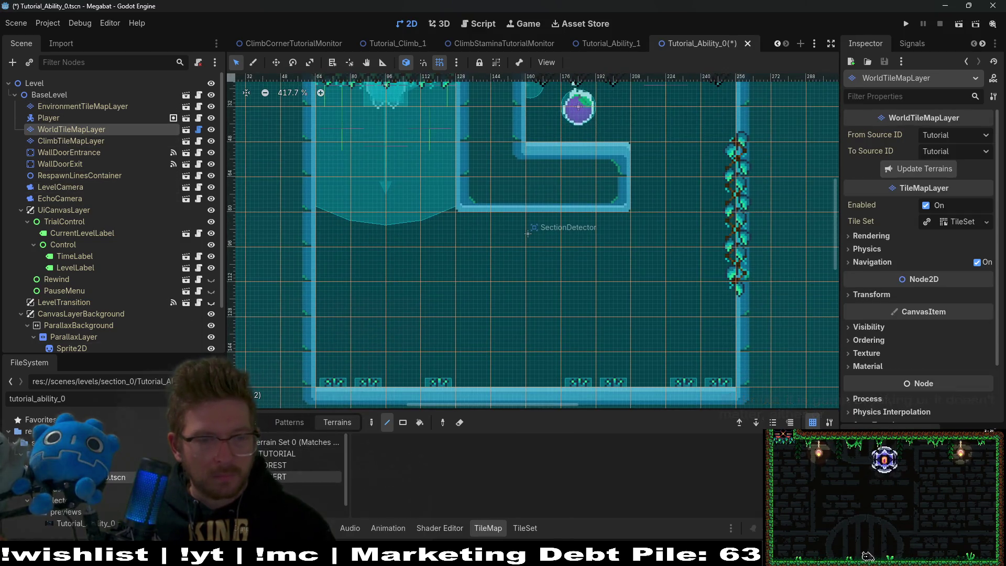
click(289, 454)
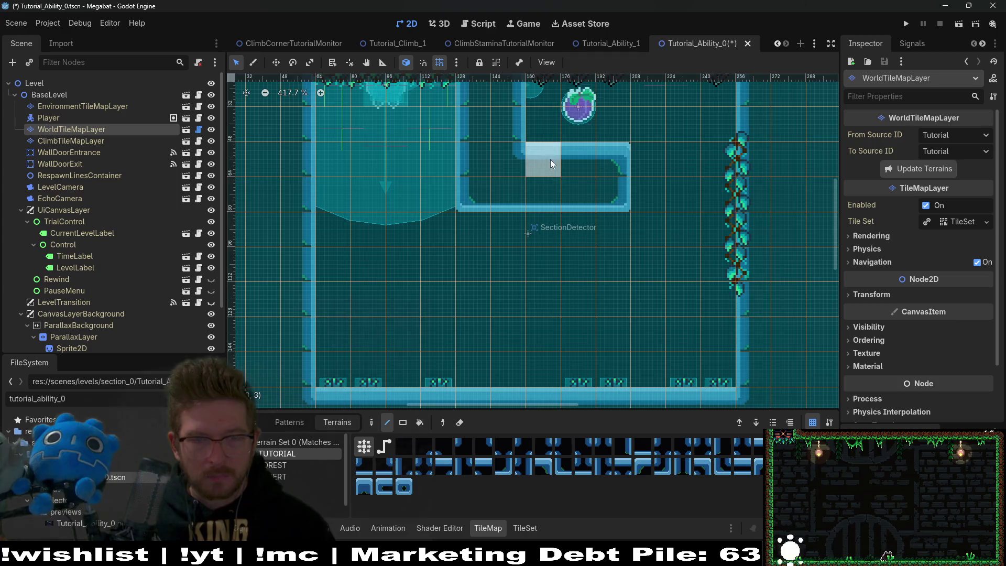
drag(607, 163, 613, 186)
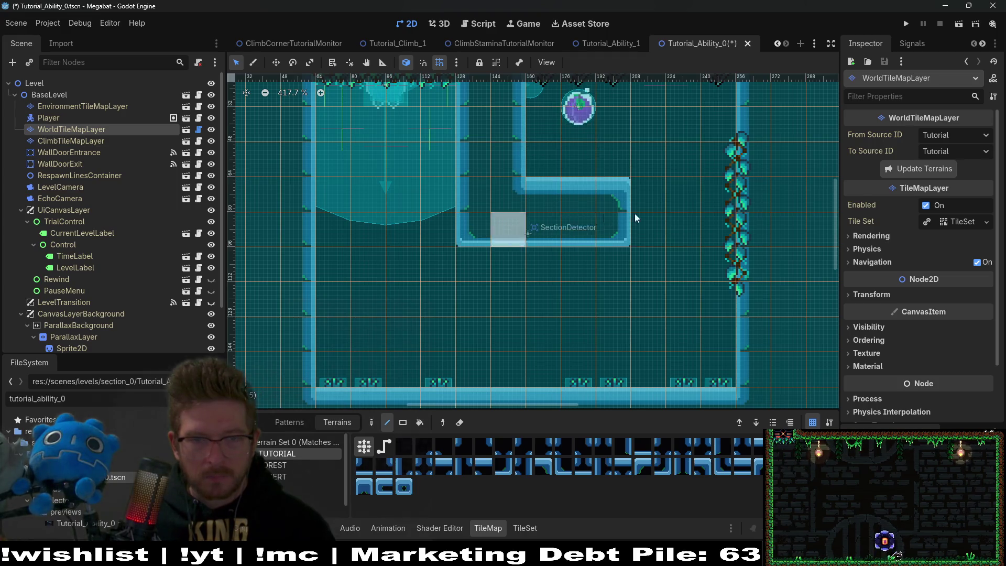
scroll(501, 248, right, 5)
scroll(500, 247, up, 1)
scroll(73, 262, down, 3)
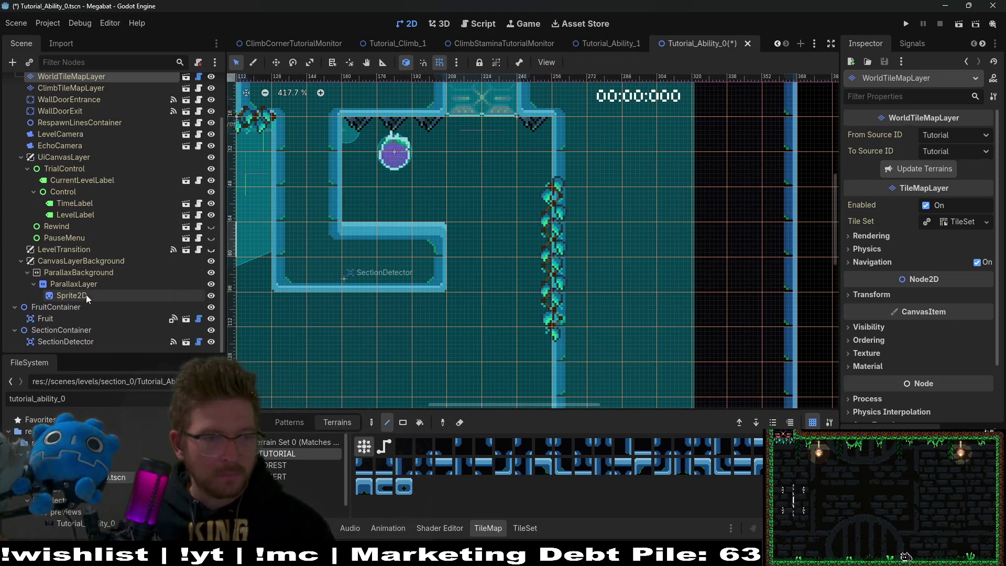
- Move the Fruit node about 32 px lower
click(60, 316)
key(w)
key(Down)
key(Down)
key(Down)
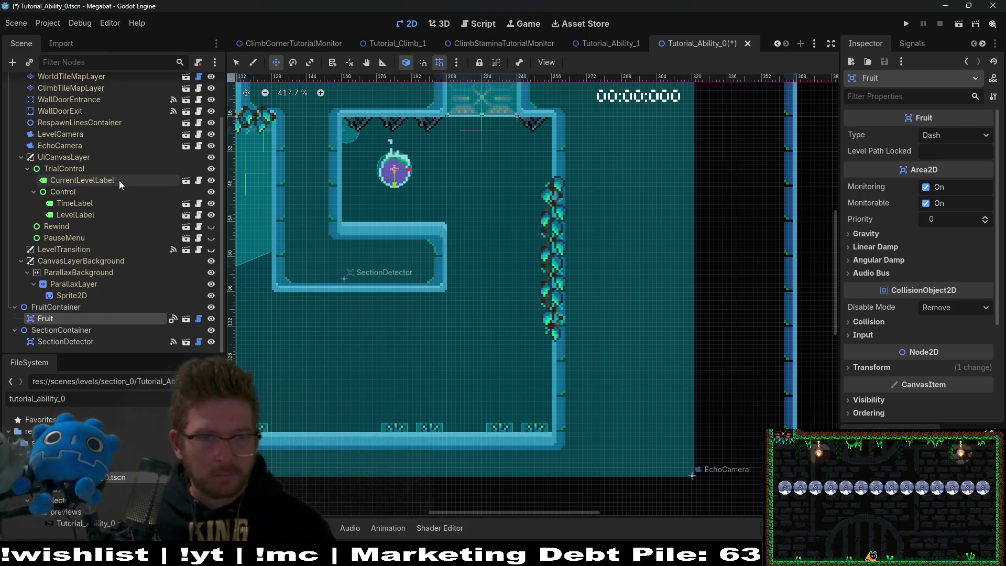
scroll(125, 186, up, 3)
- Place two LightBulb scene tiles in the level on the environment tile layer
click(86, 106)
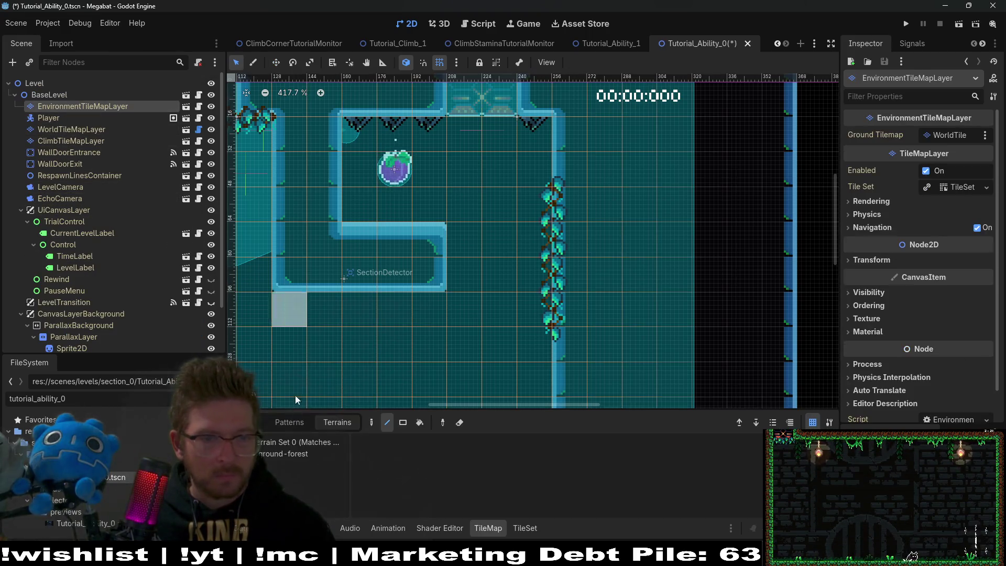
scroll(315, 473, down, 1)
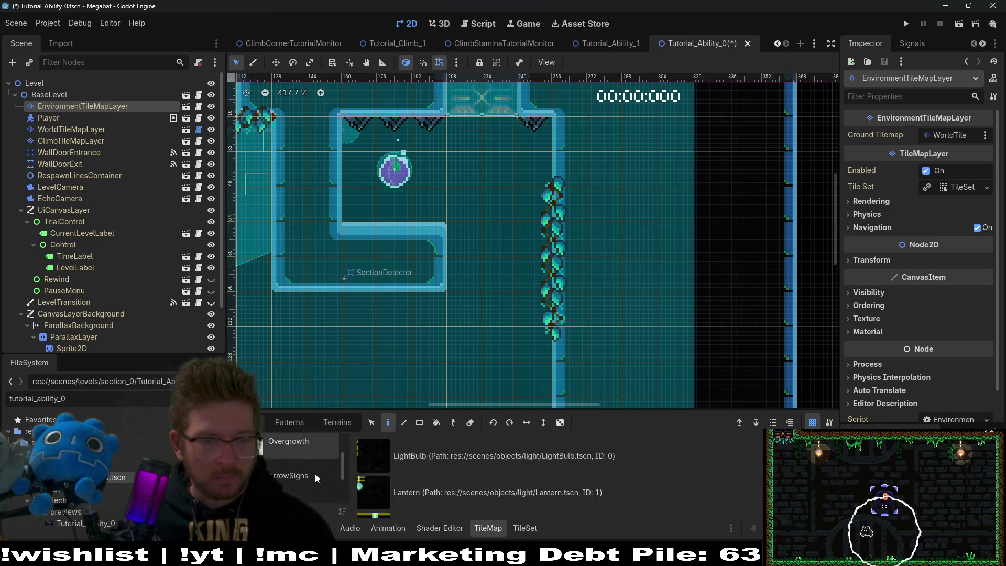
click(442, 461)
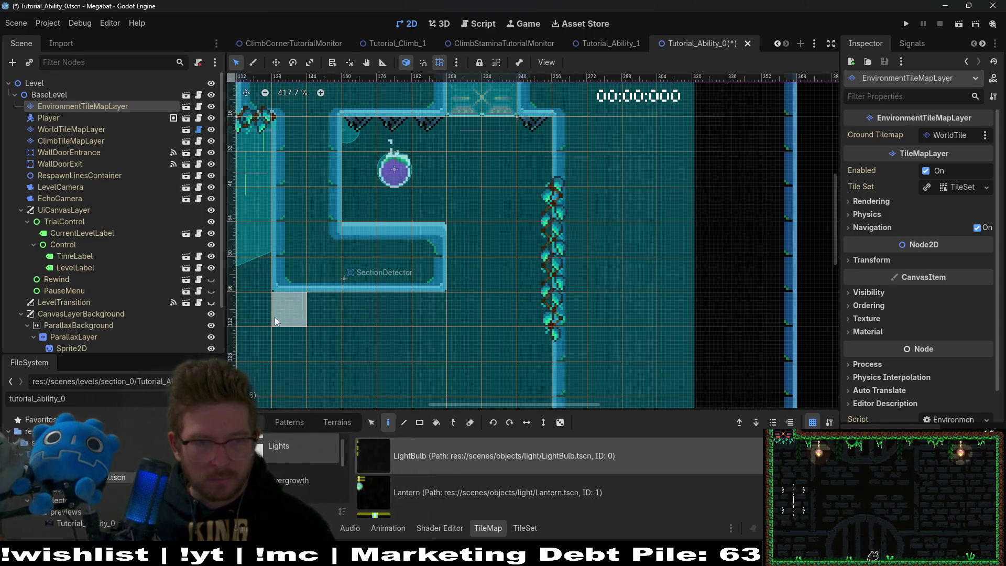
click(292, 336)
click(435, 336)
scroll(445, 336, down, 4)
scroll(445, 335, left, 4)
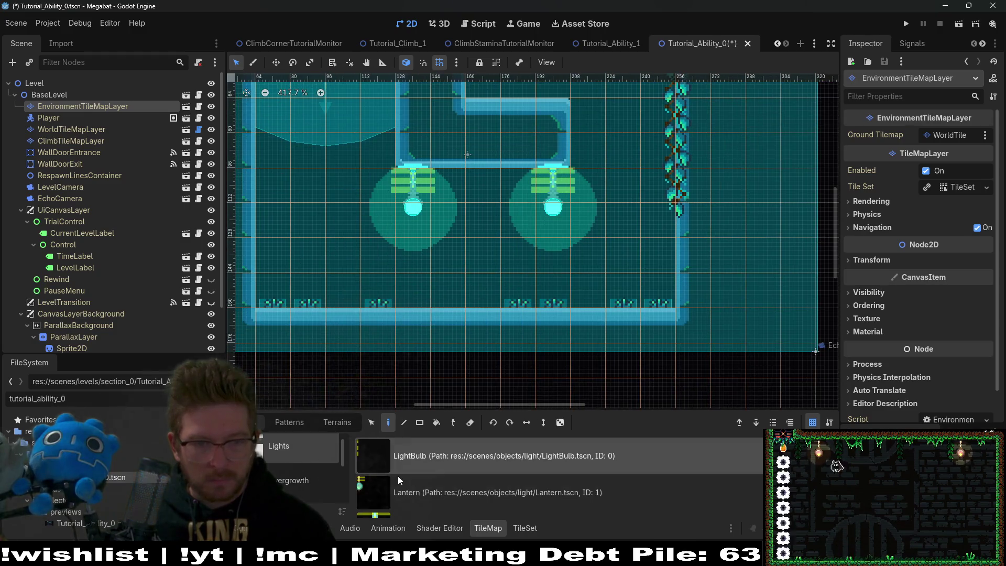
- Add TutorialOvergrowth vines along the right wall and ceiling, and save Tutorial_Ability_0
click(291, 477)
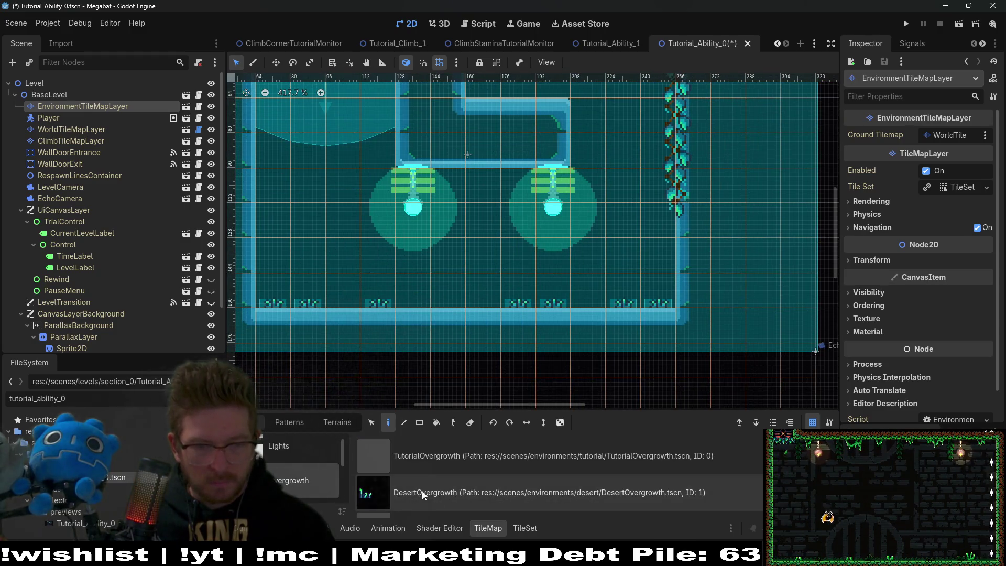
click(428, 454)
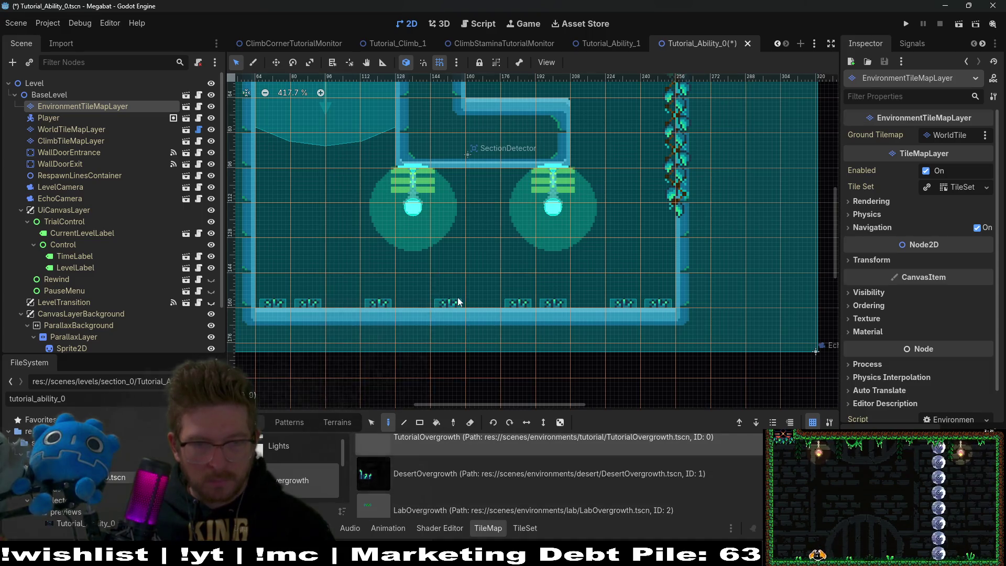
scroll(435, 262, up, 4)
scroll(435, 262, right, 2)
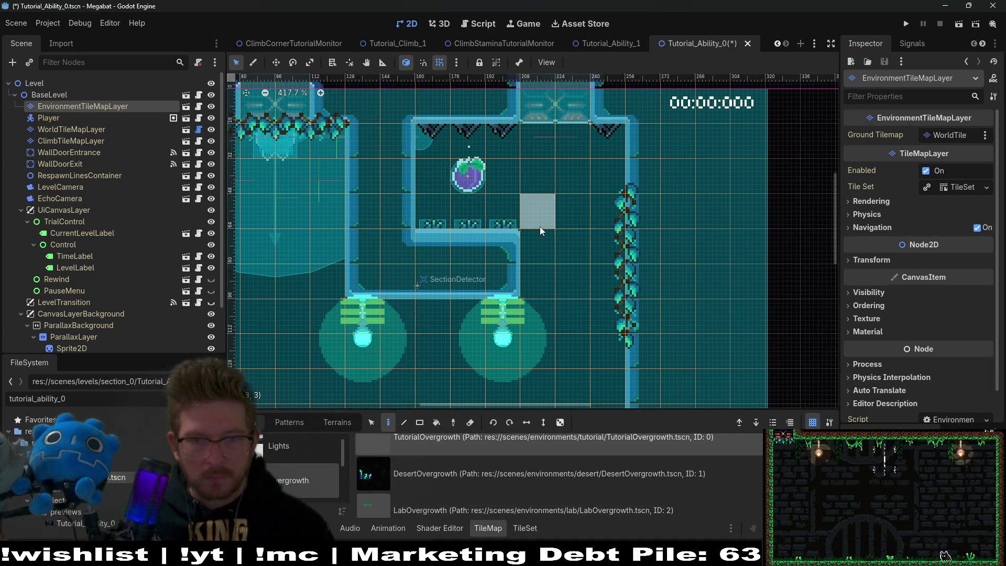
scroll(540, 227, down, 2)
key(ctrl+s)
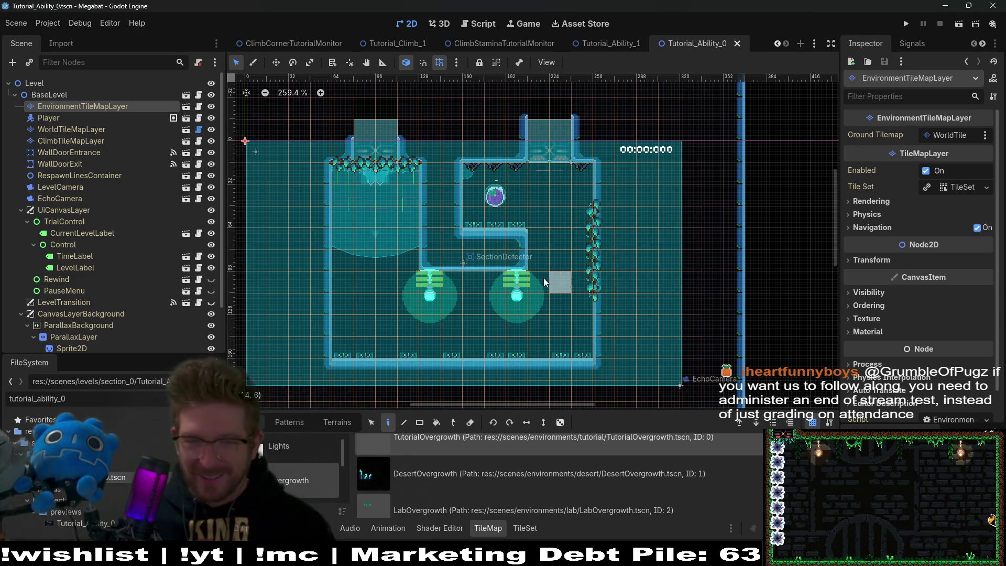
drag(547, 192, 528, 219)
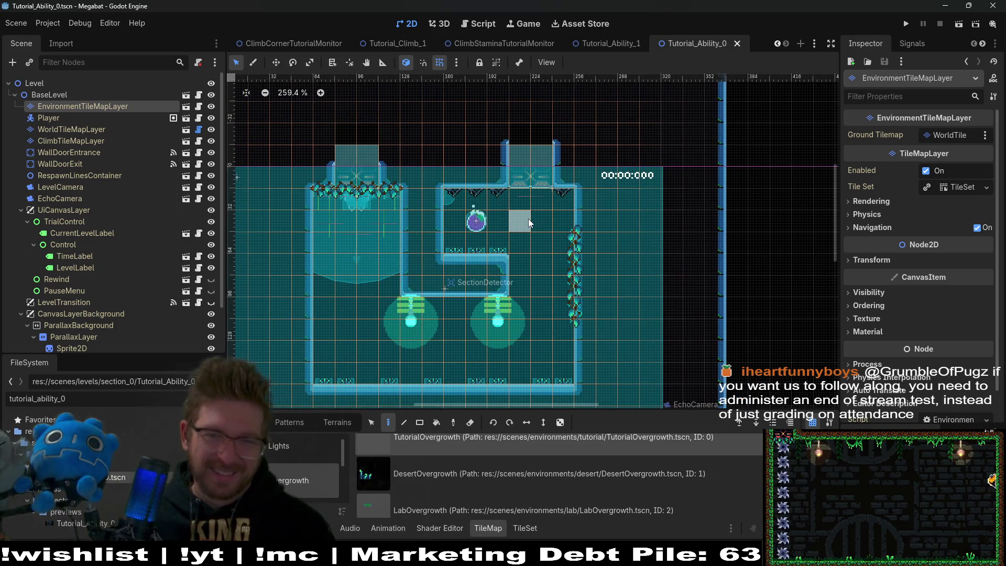
key(ctrl+s)
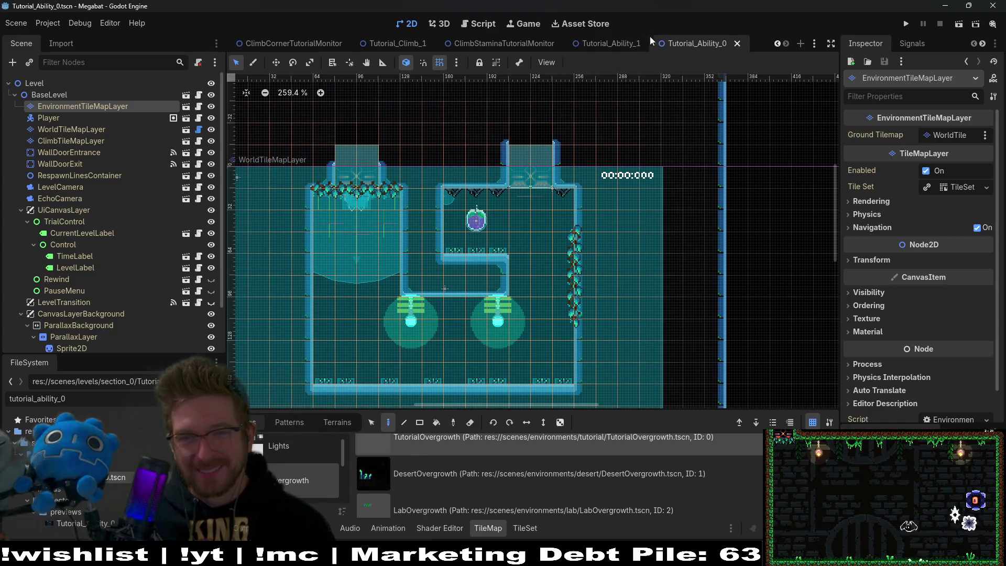
- Change the file filter to Tutorial_Ability_1 and open that level
click(108, 400)
key(BackSpace)
text(1)
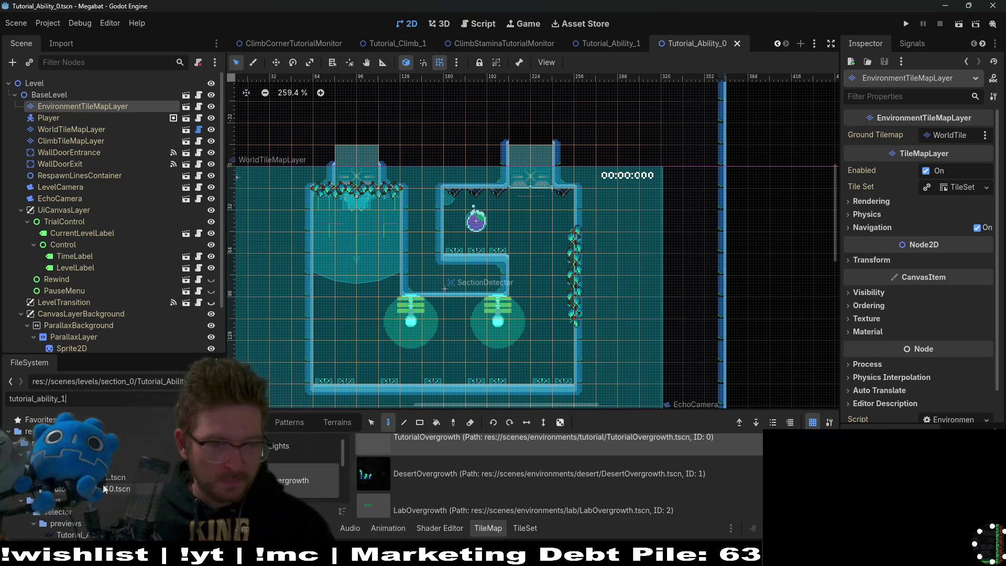
double_click(109, 479)
scroll(603, 245, right, 4)
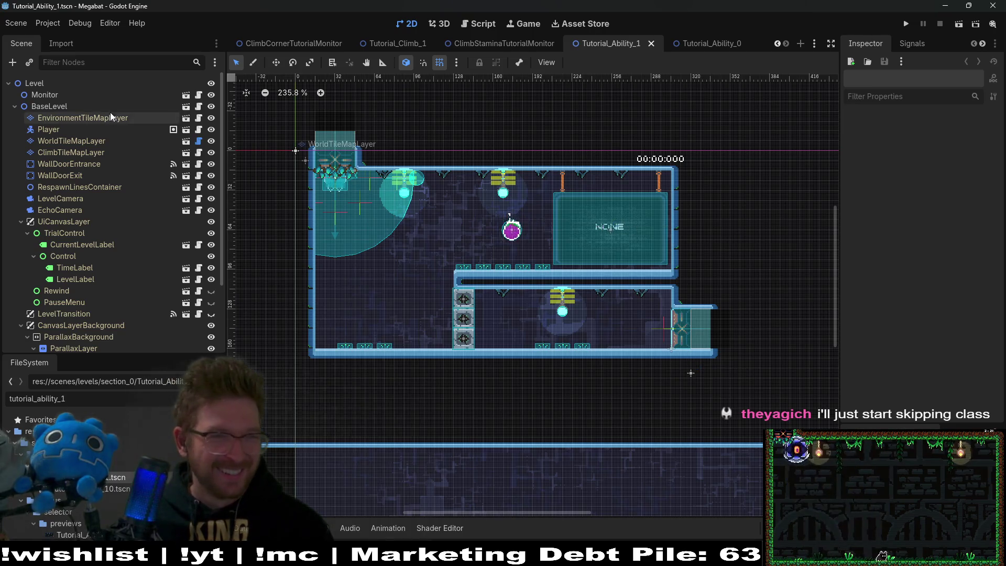
- Instance ControlTutorialMonitor.tscn under Level and move it above the old Monitor node
click(40, 85)
right_click(42, 86)
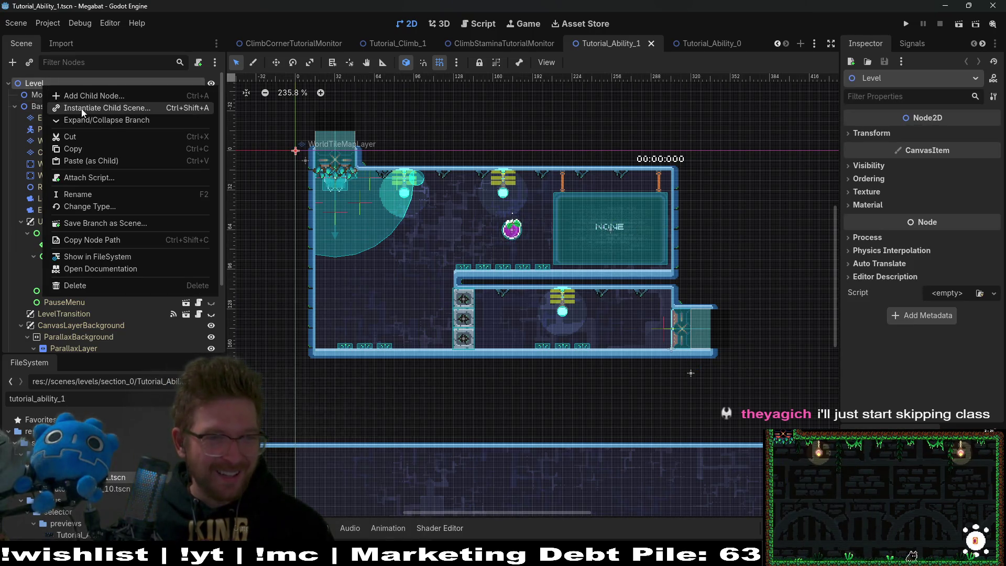
click(81, 108)
text(control)
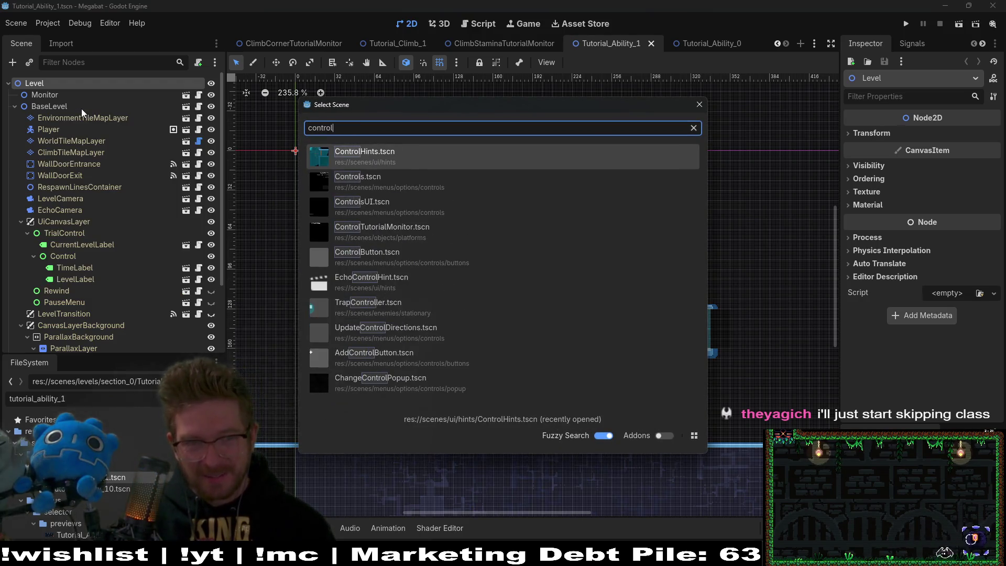
key(Down)
key(Down)
key(Down)
key(Down)
key(Up)
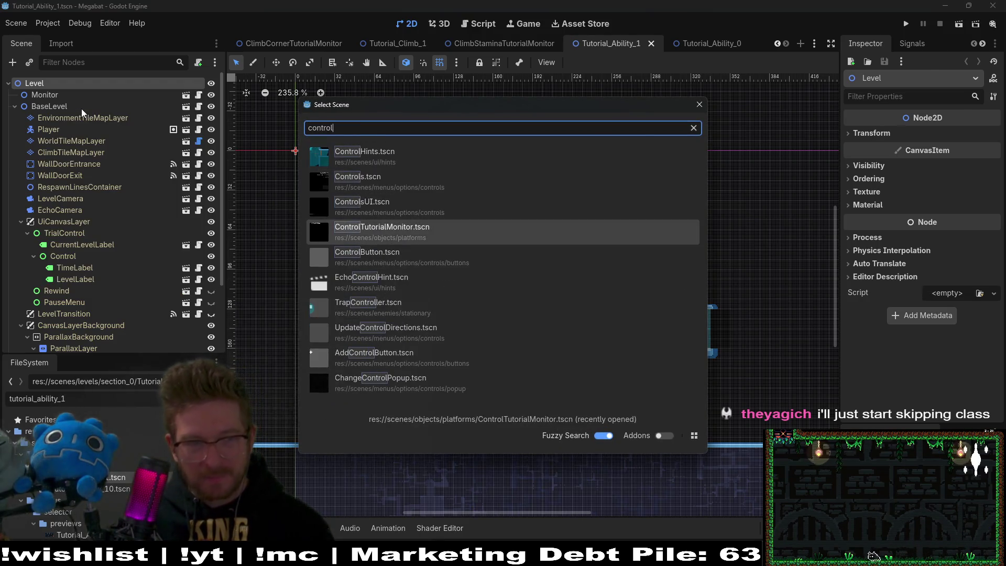
key(Return)
mouse_move(84, 341)
mouse_down()
mouse_move(85, 73)
mouse_move(62, 96)
mouse_move(61, 87)
mouse_up()
click(57, 105)
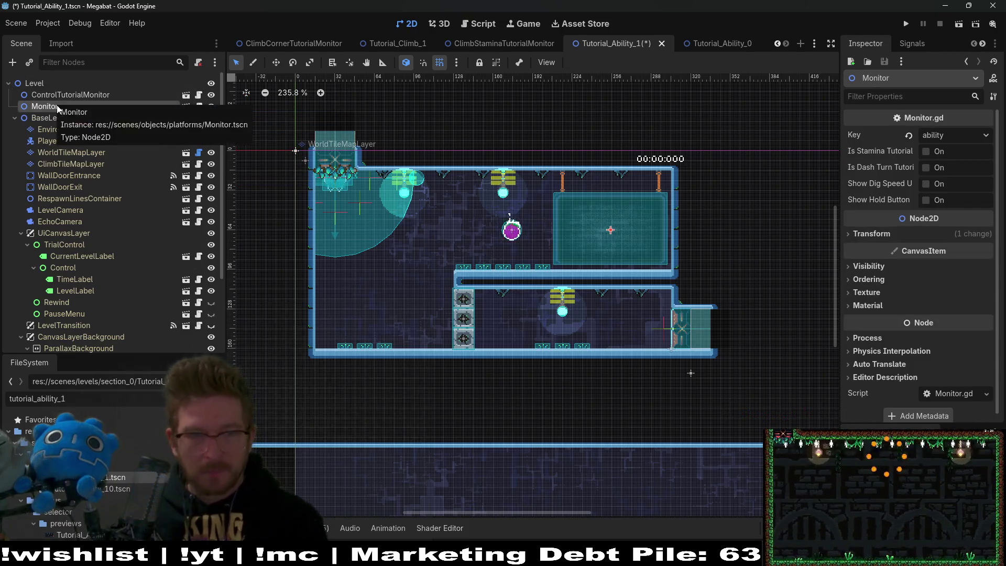
- Delete the old Monitor node from the level
key(Delete)
key(Return)
click(55, 95)
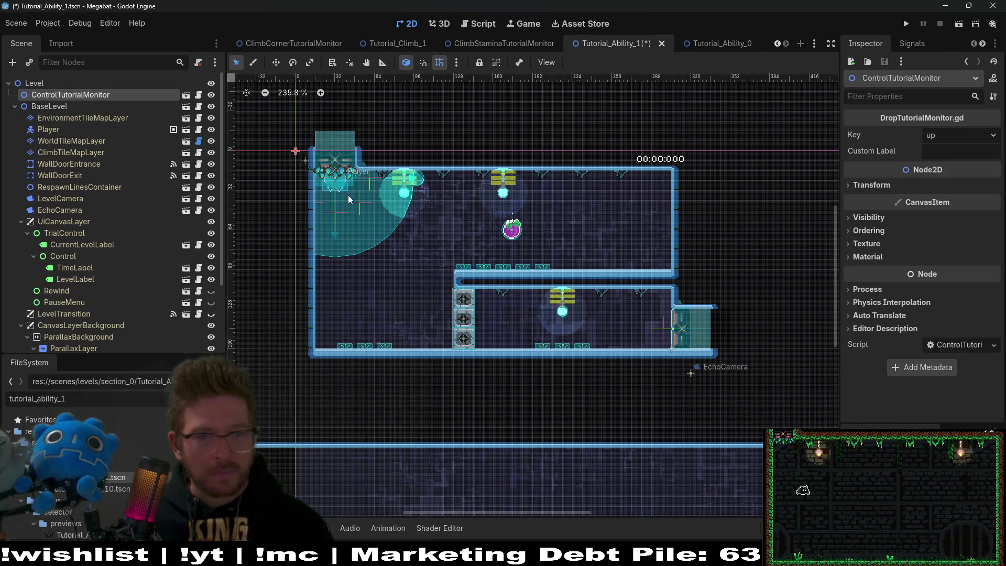
- Position the ControlTutorialMonitor inside the upper room, fine-tuned one pixel right
mouse_move(323, 174)
mouse_down()
mouse_move(611, 225)
mouse_move(606, 206)
mouse_up()
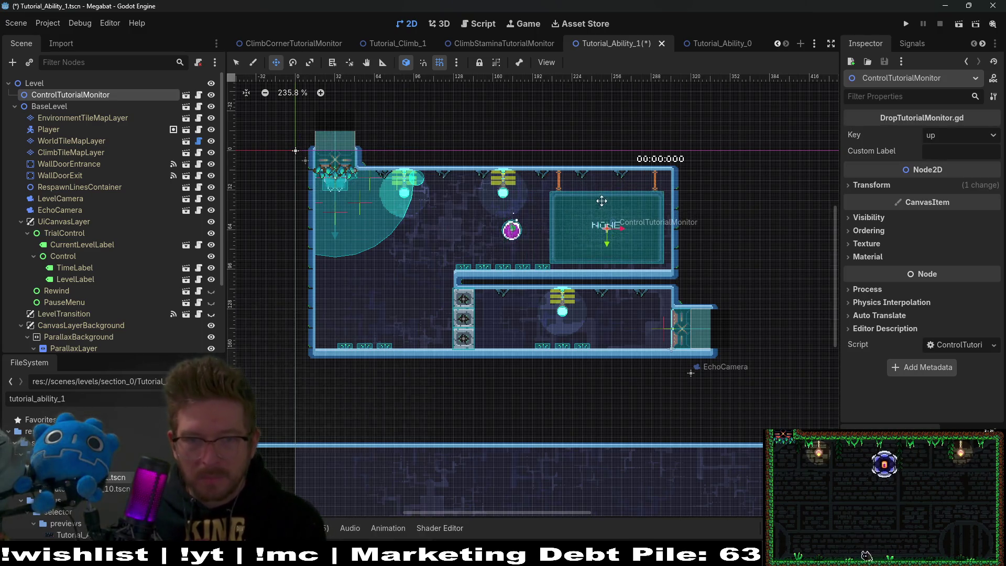
scroll(606, 199, up, 4)
scroll(606, 204, up, 2)
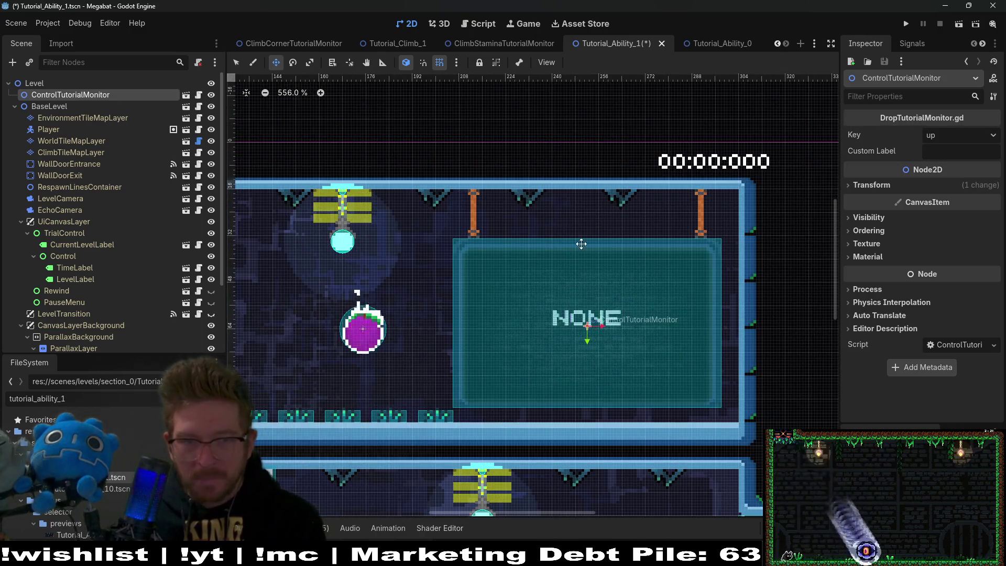
key(Right)
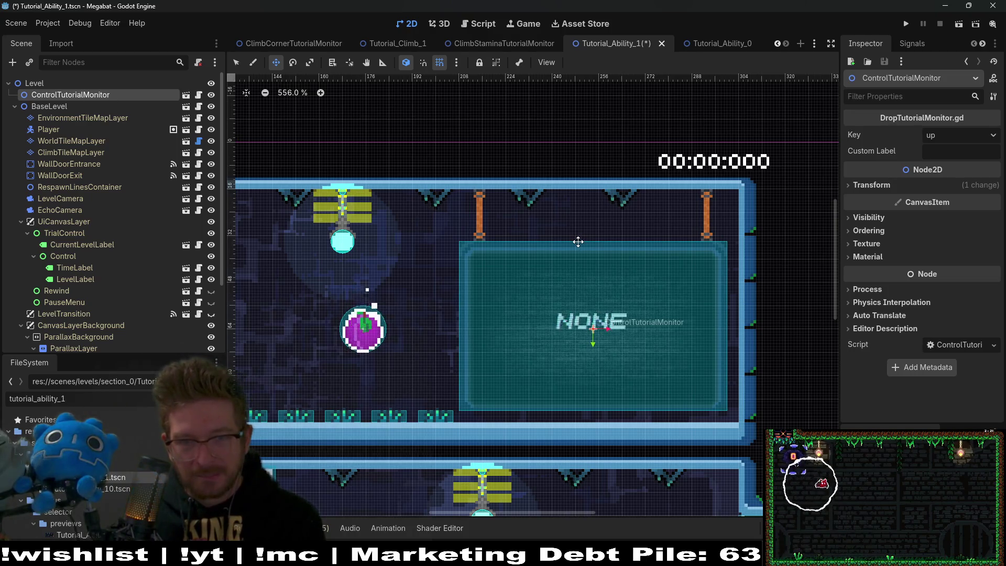
key(Right)
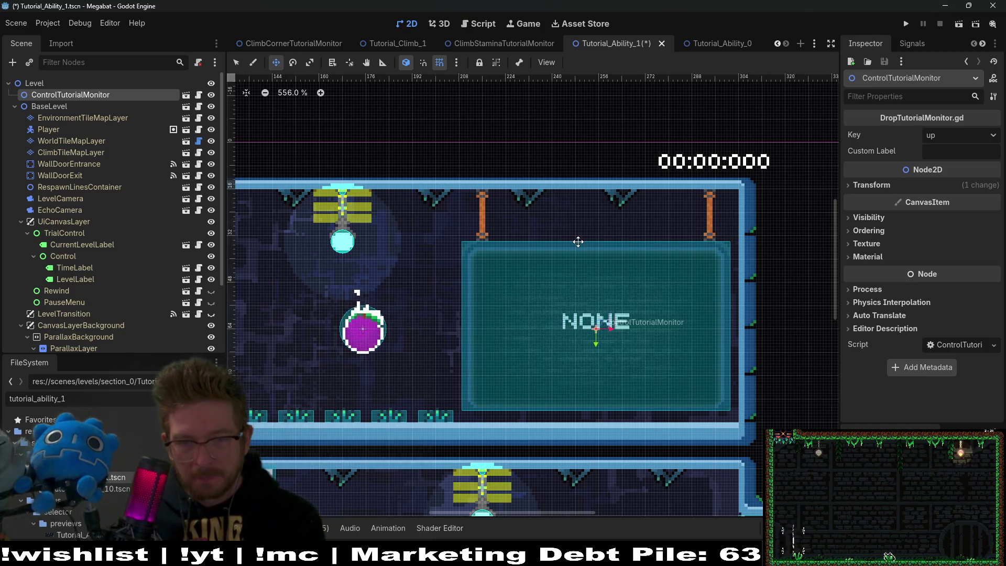
key(Left)
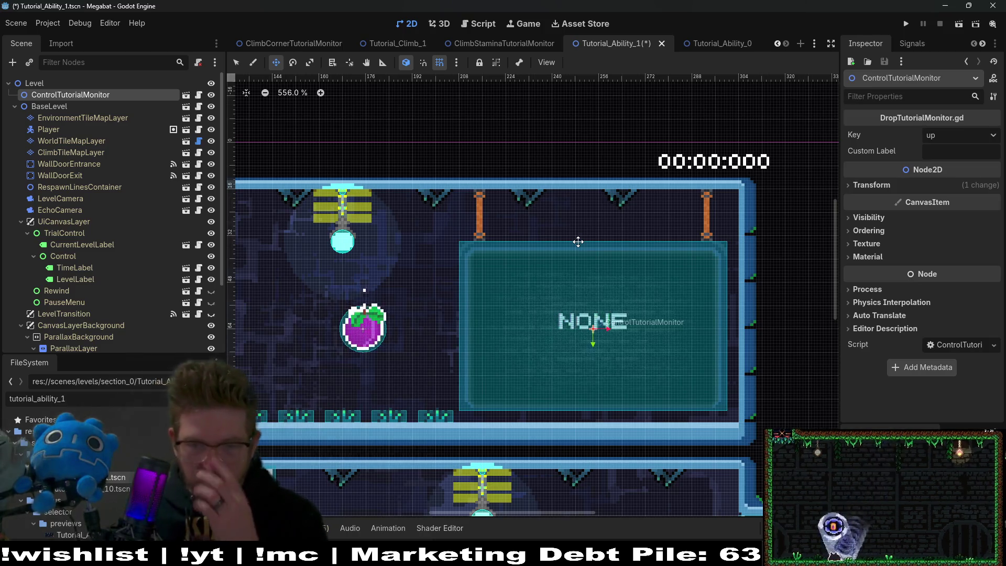
- Set the sign's Key to ability, then save and run the current level
scroll(578, 241, down, 2)
click(951, 137)
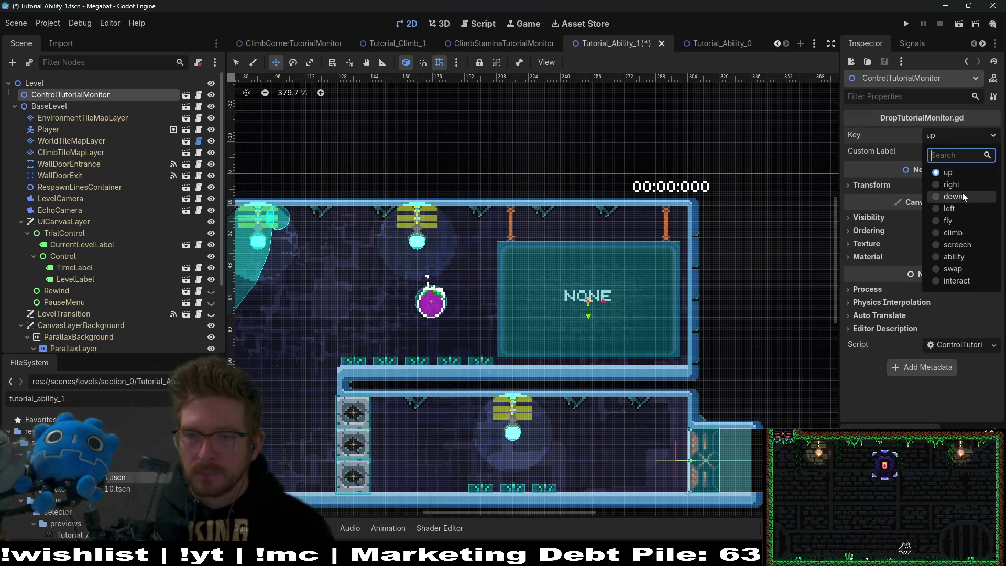
click(963, 261)
click(958, 24)
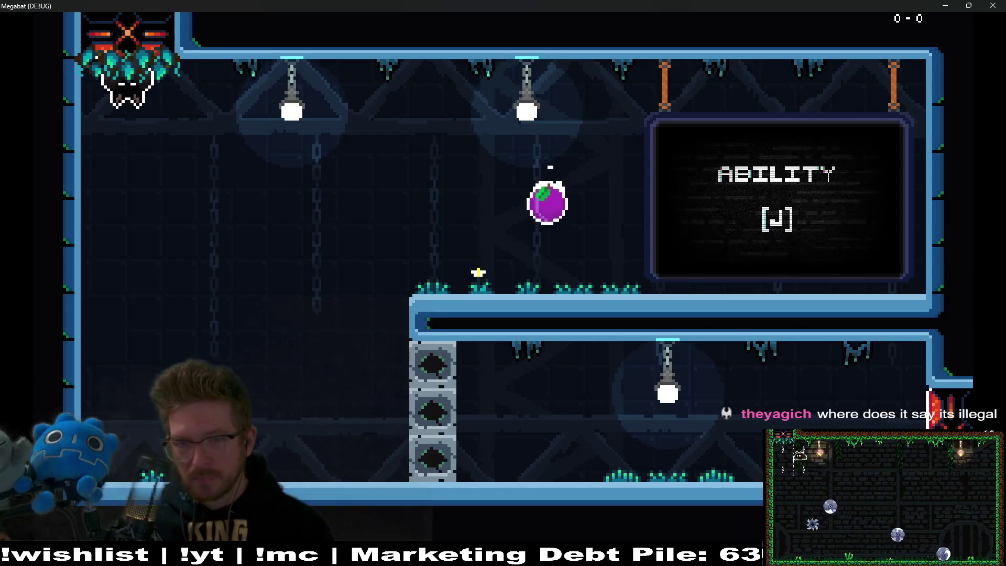
- Close the game, set the sign's Custom Label to 'USE FRUIT', save, and rerun the level
click(991, 6)
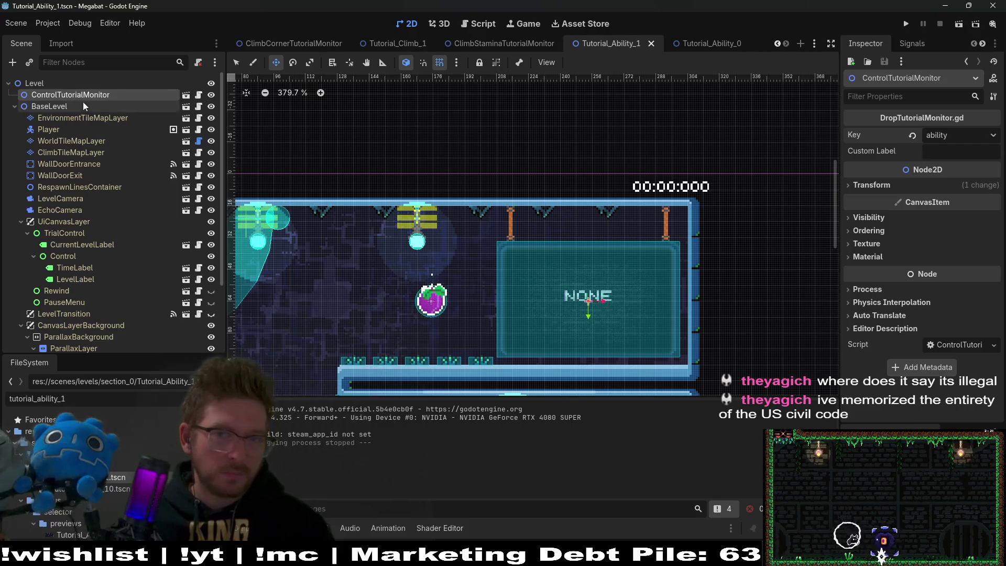
click(979, 157)
text(USE )
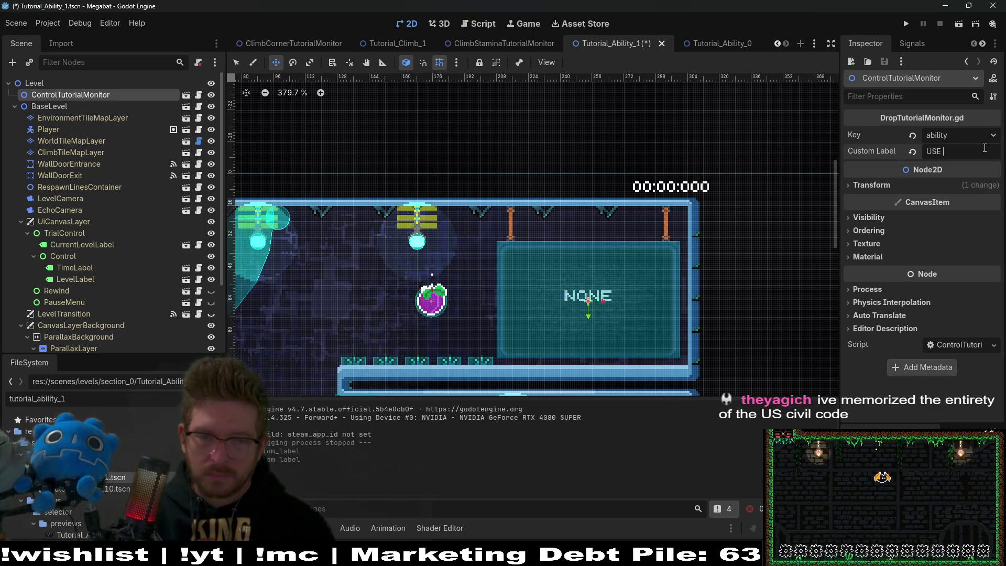
text(FRUIT)
key(ctrl+s)
click(958, 24)
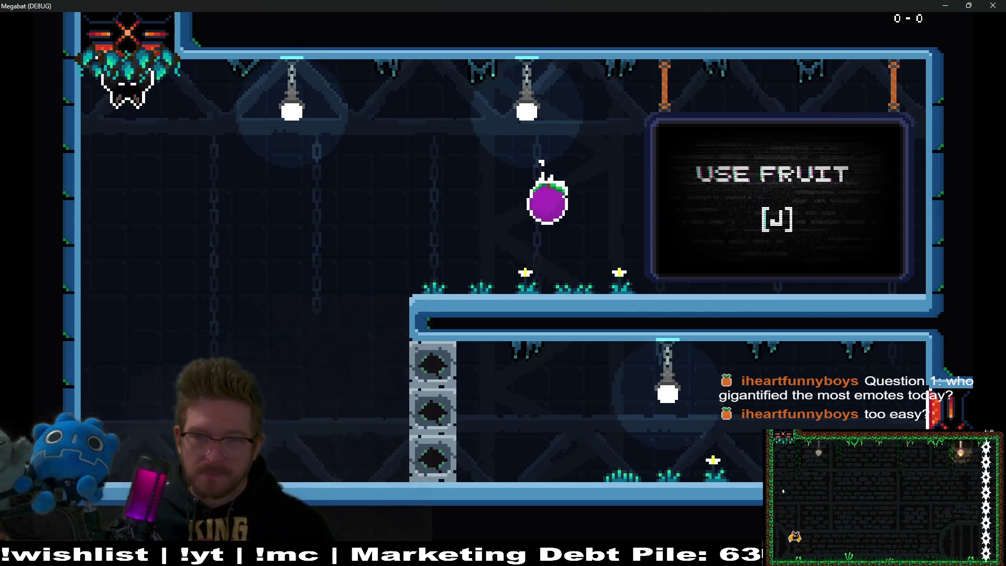
- Fly the bat onto the platform near the fruit, walk left past the sign, then close the game
key(d)
key(space)
key(d)
key(d)
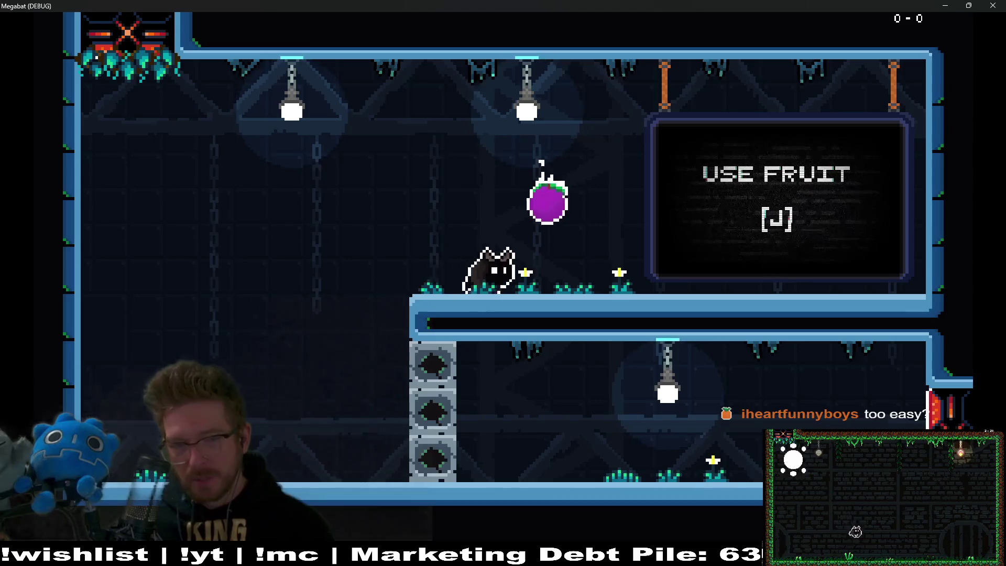
key(a)
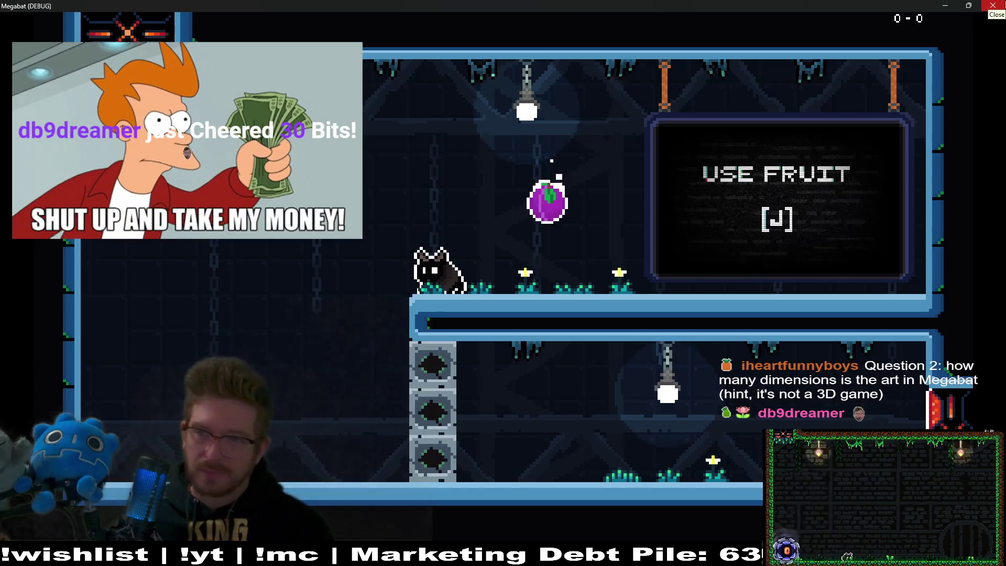
click(993, 6)
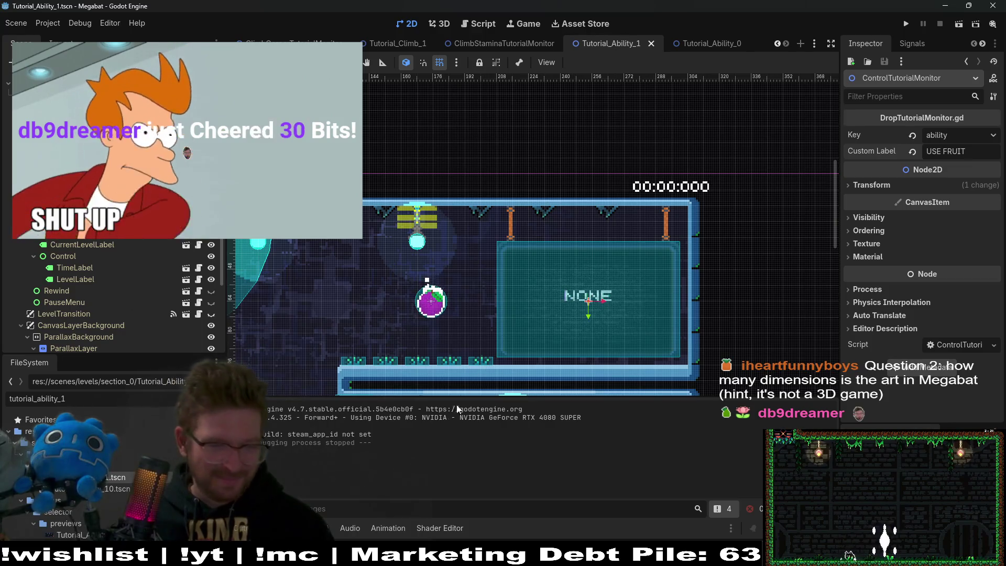
- Filter files for 'mONITOR' and delete the old Monitor.tscn scene
click(37, 398)
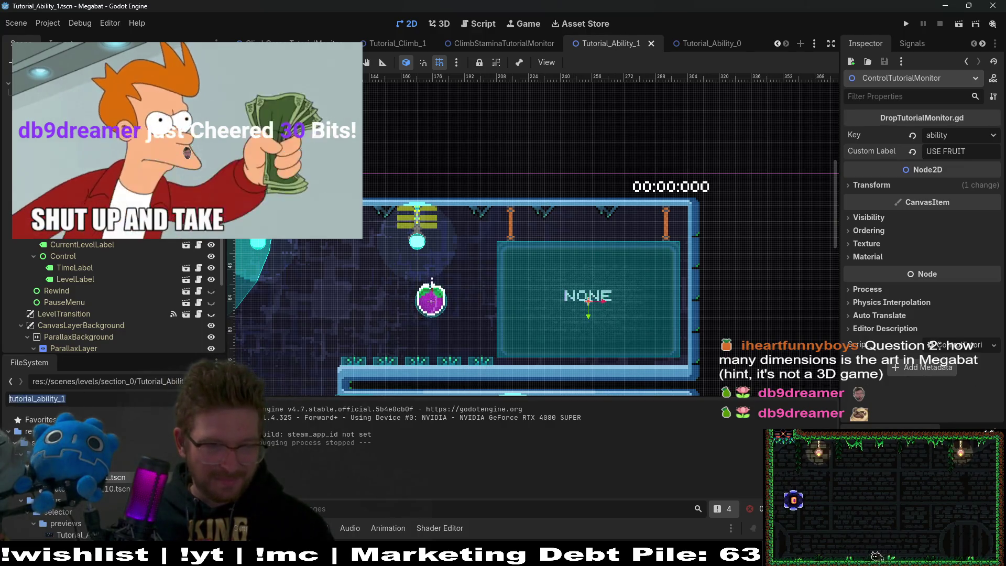
text(mONITOR)
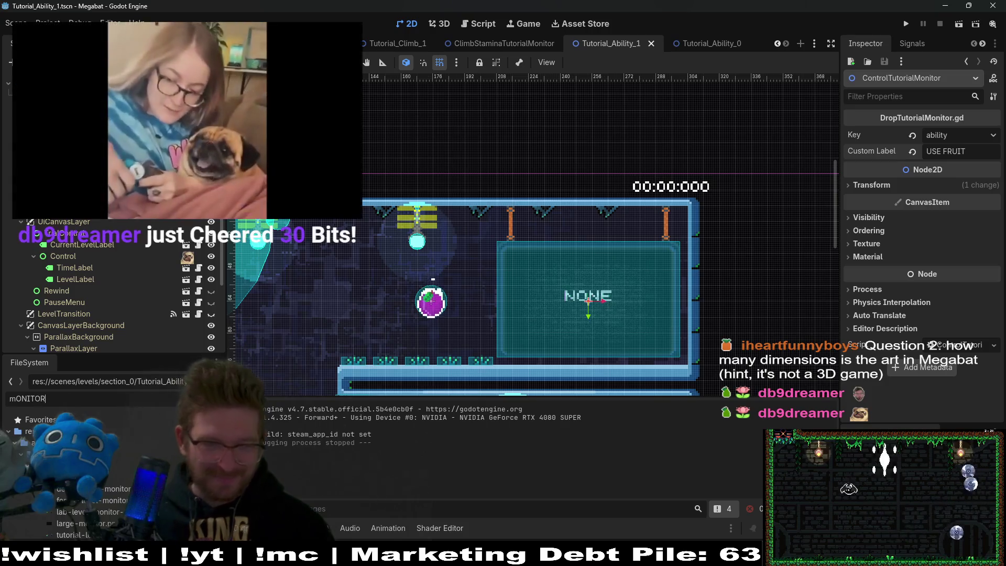
scroll(126, 448, down, 3)
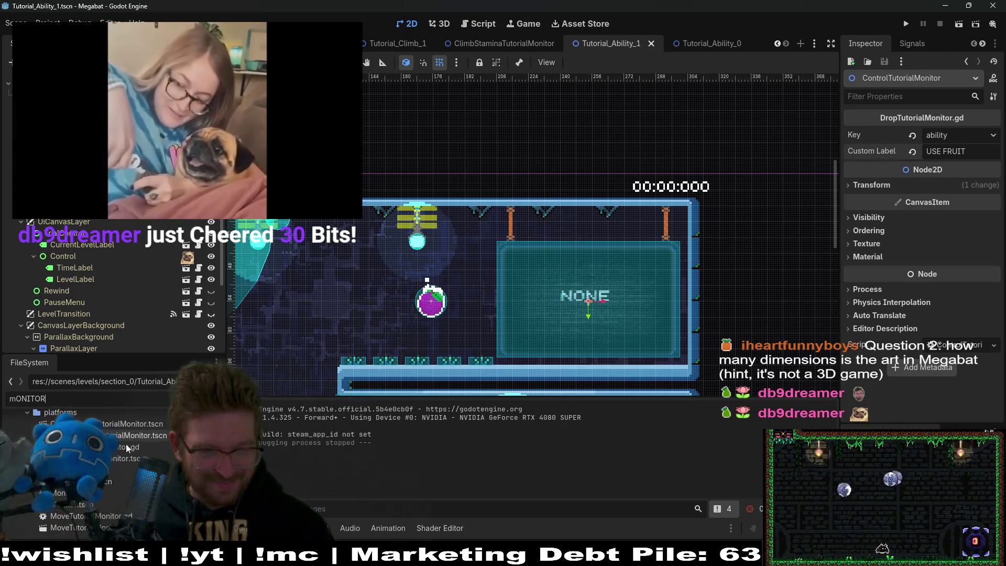
click(126, 458)
key(Delete)
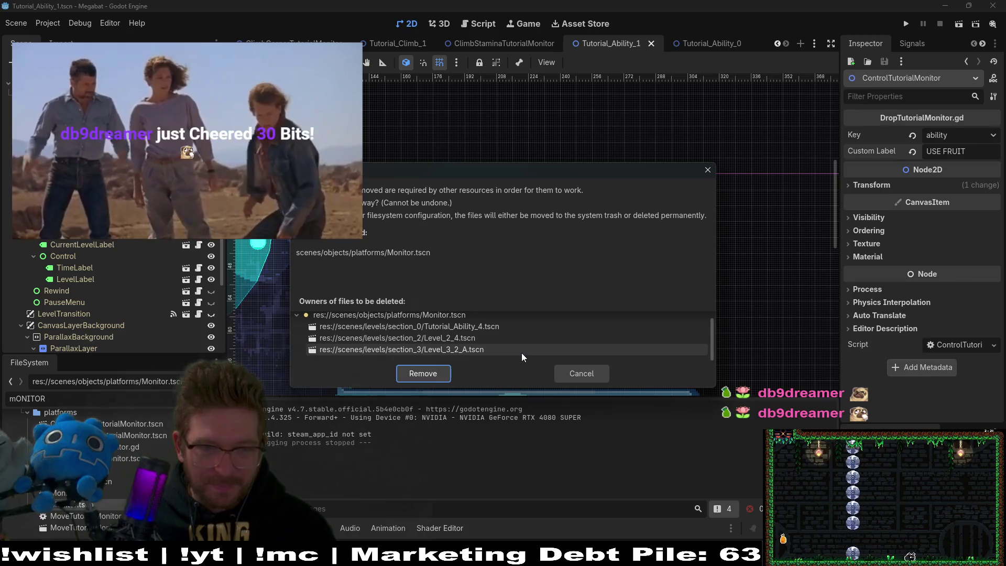
click(709, 167)
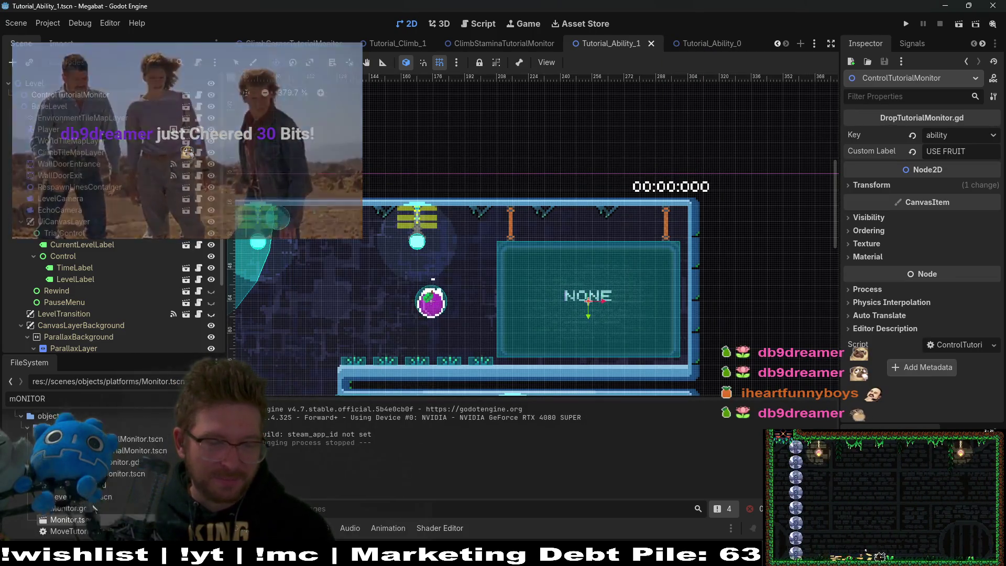
- Filter the file list for 'TUTORIAL_ability_4' and open that level scene
double_click(27, 399)
key(BackSpace)
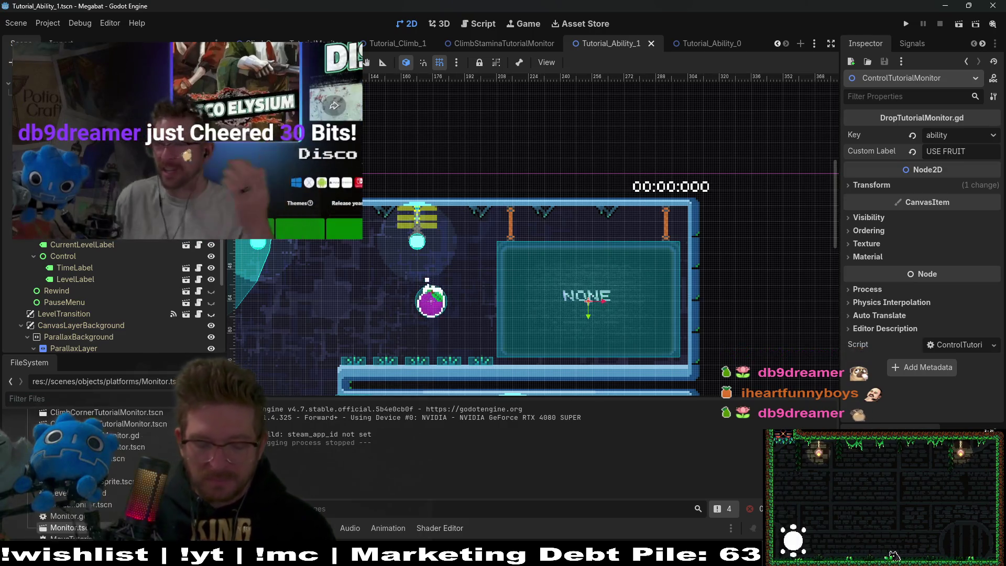
text(TUTO)
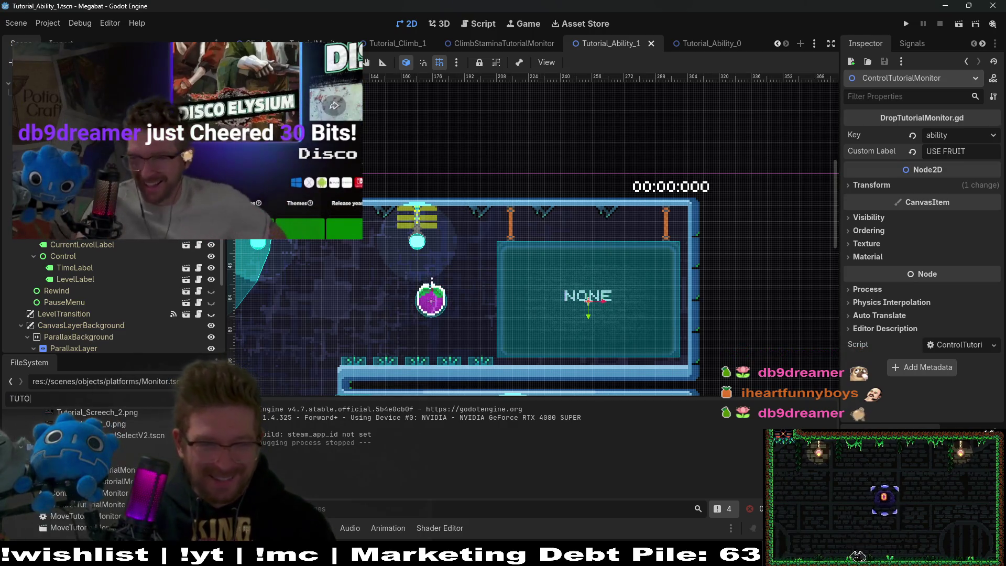
text(RIAL_ability)
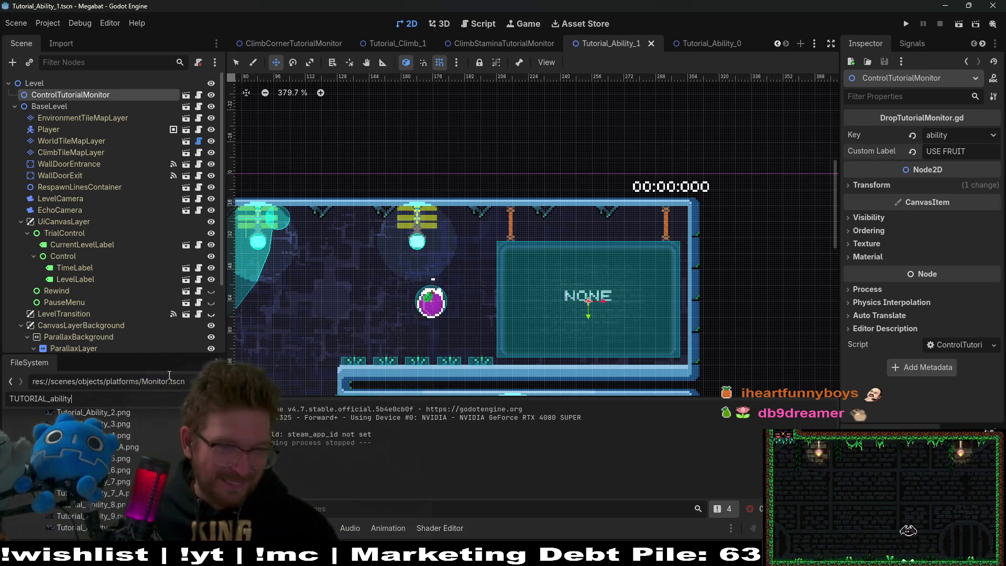
text(_)
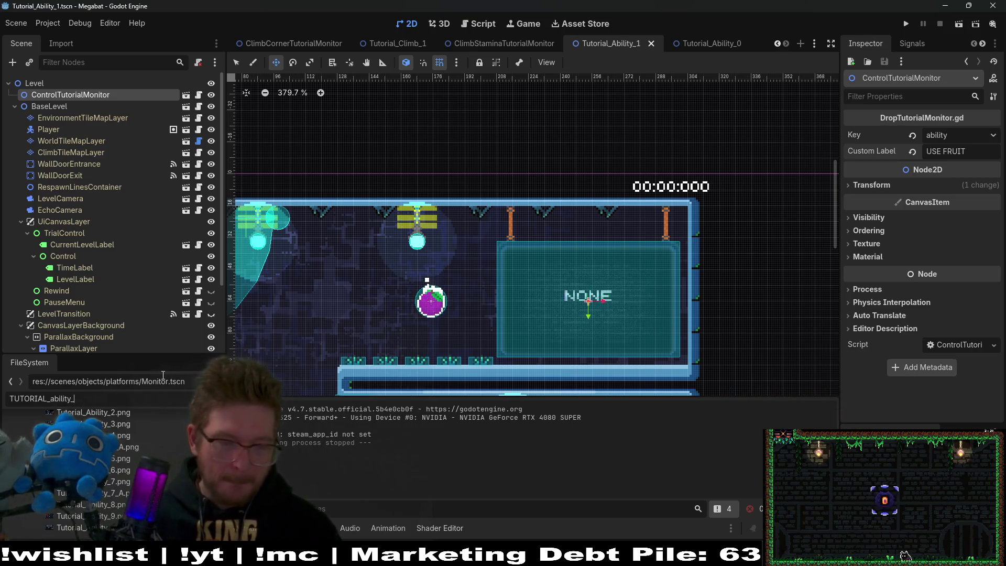
text(4)
double_click(79, 527)
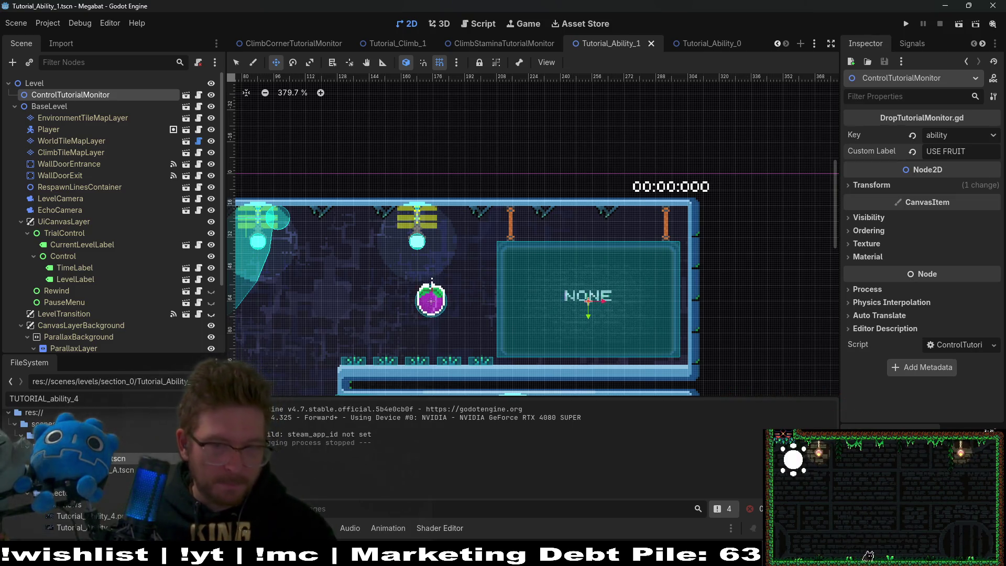
- Look over Tutorial_Ability_4, save it, and switch to Visual Studio Code
scroll(416, 227, up, 4)
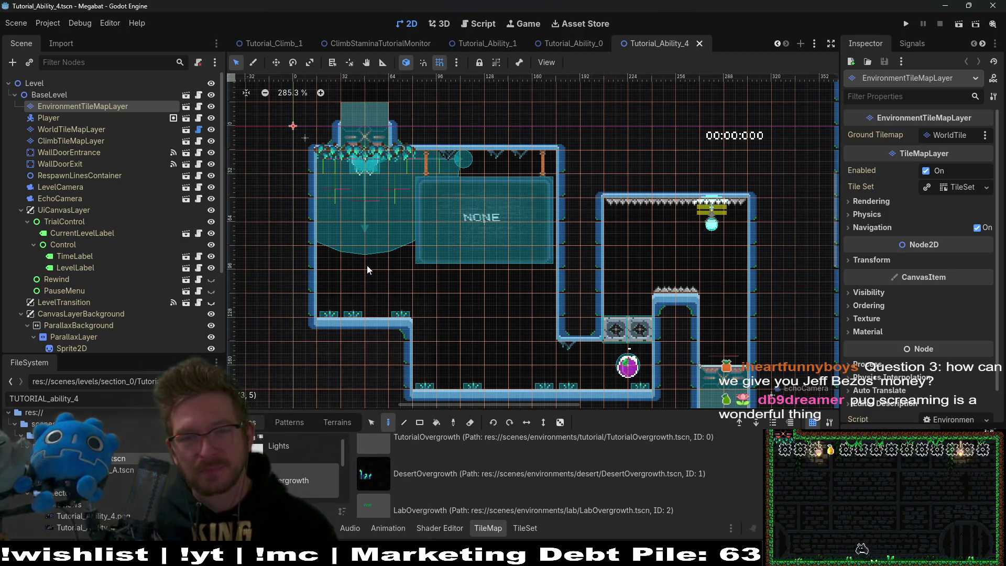
key(ctrl+s)
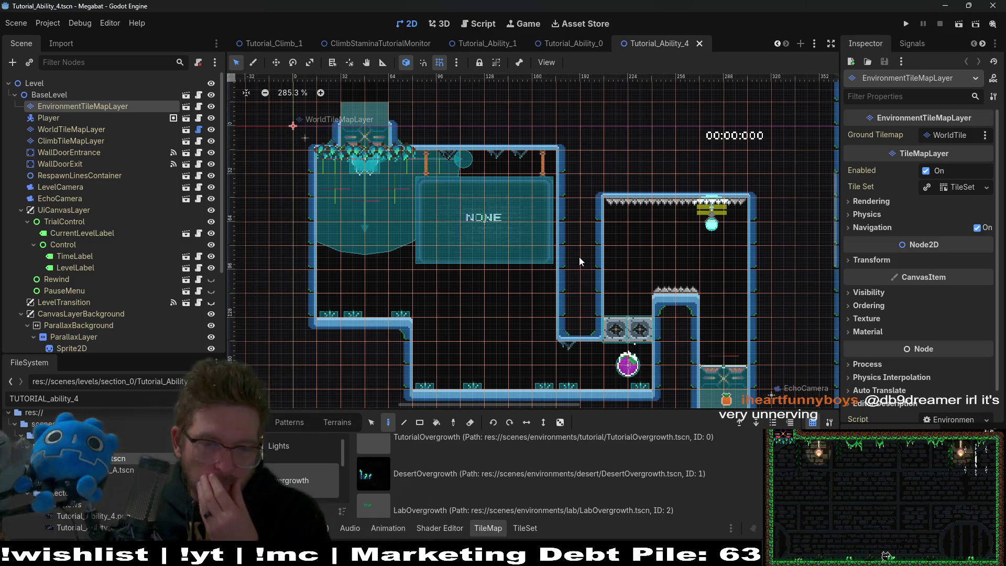
scroll(579, 257, down, 2)
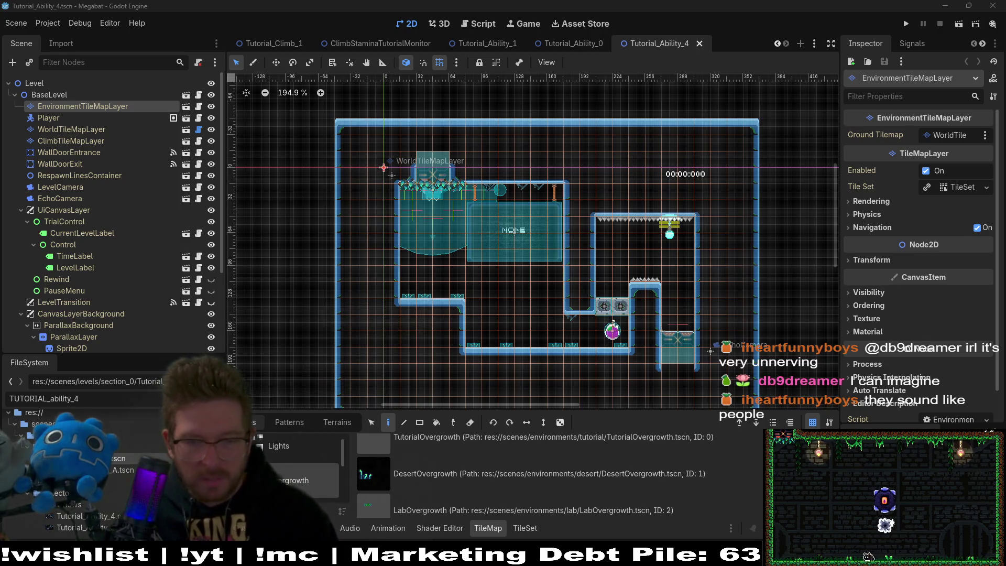
key(alt+Tab)
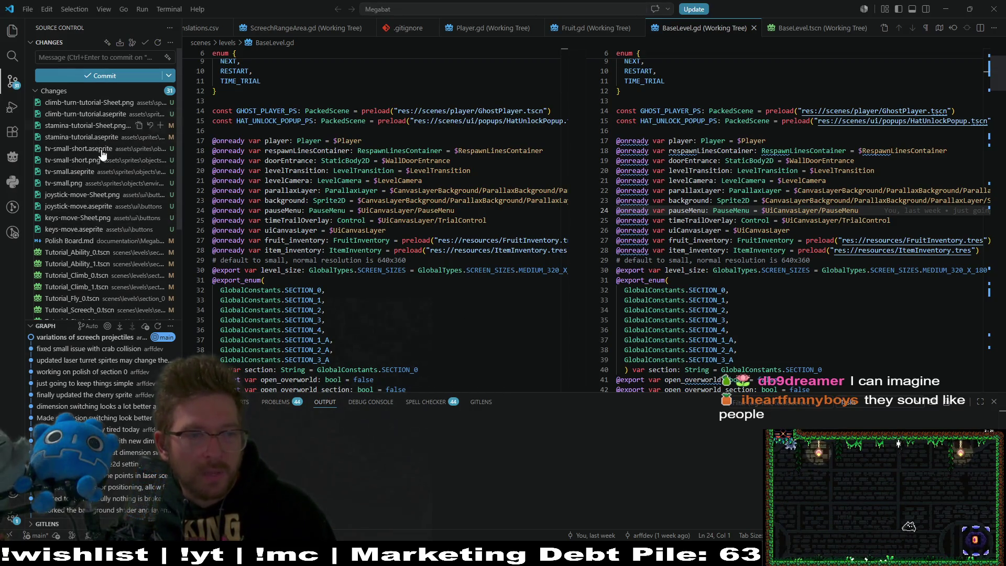
- Scroll the Source Control changes down to the new tutorial monitor scenes like ControlTutorialMonitor.tscn
scroll(95, 236, down, 2)
scroll(88, 246, down, 3)
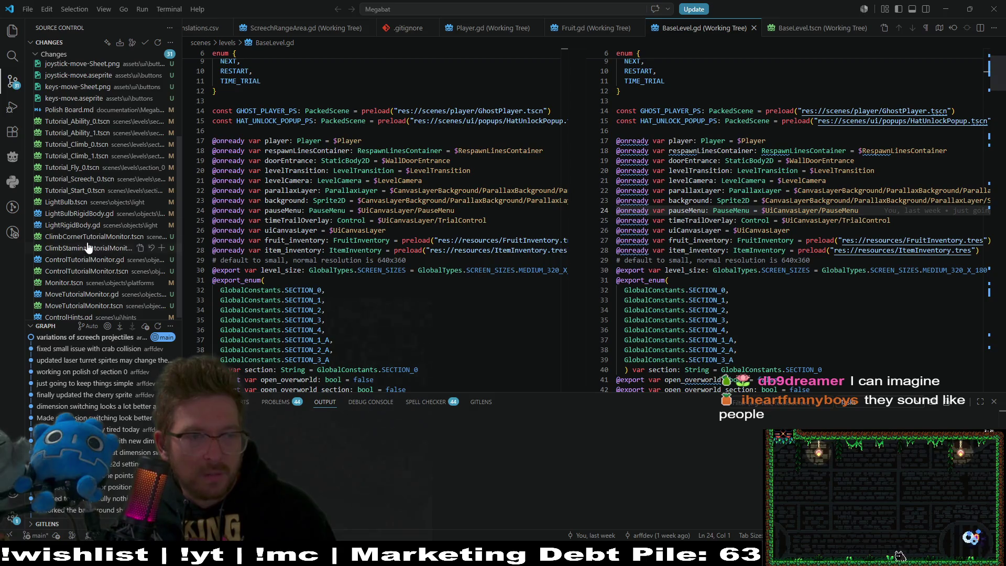
scroll(94, 228, down, 1)
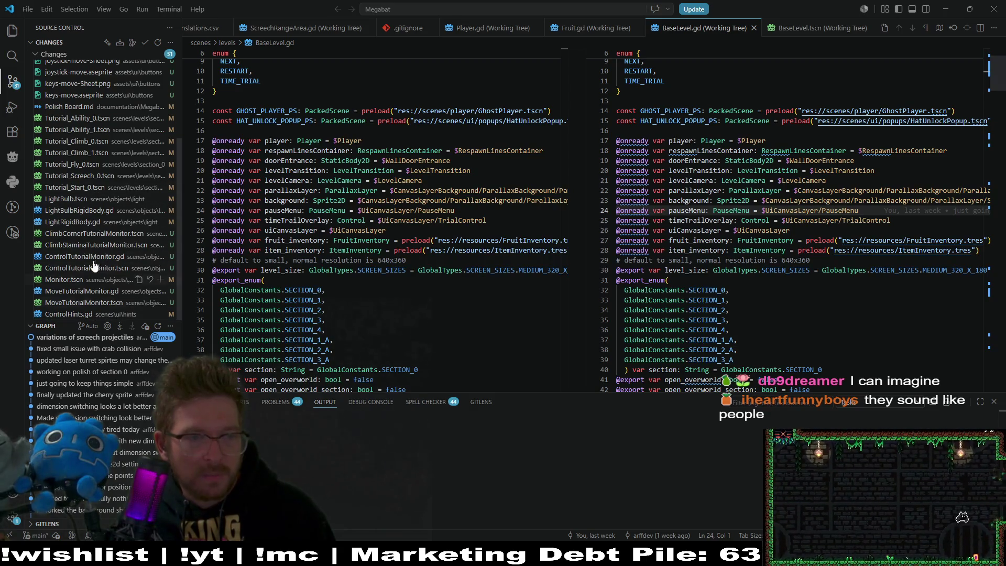